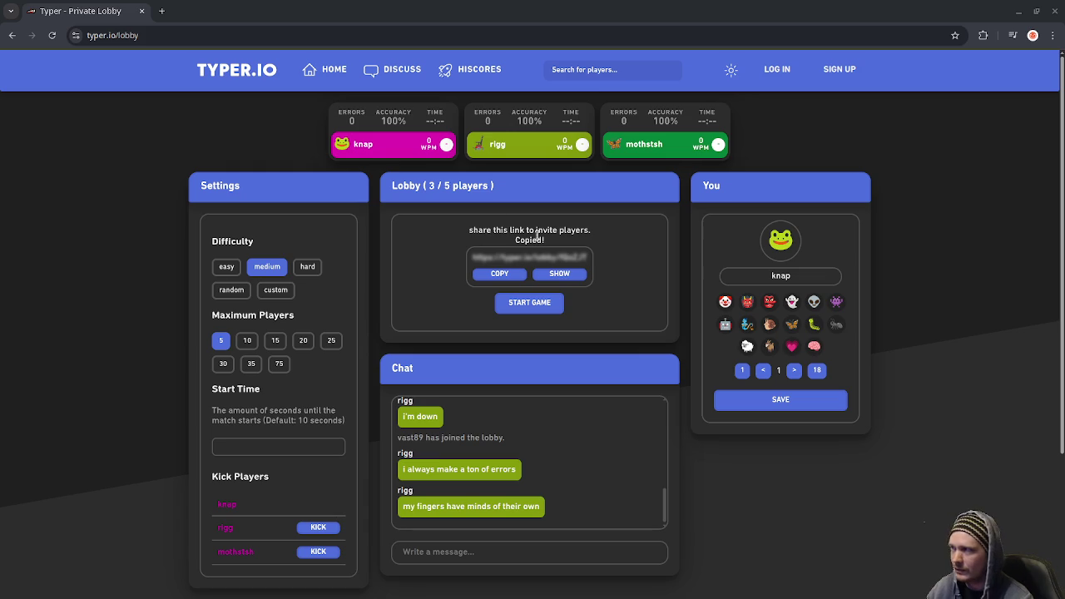
Open the site's home page in a new tab and scroll through it
right_click(320, 72)
left_click(347, 84)
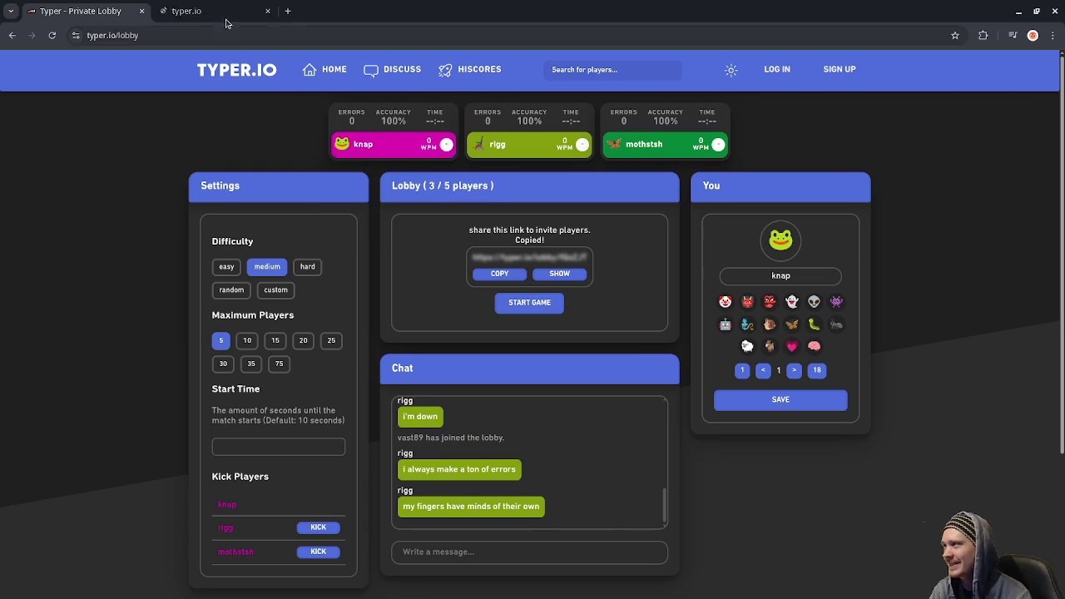
key("ctrl+Tab")
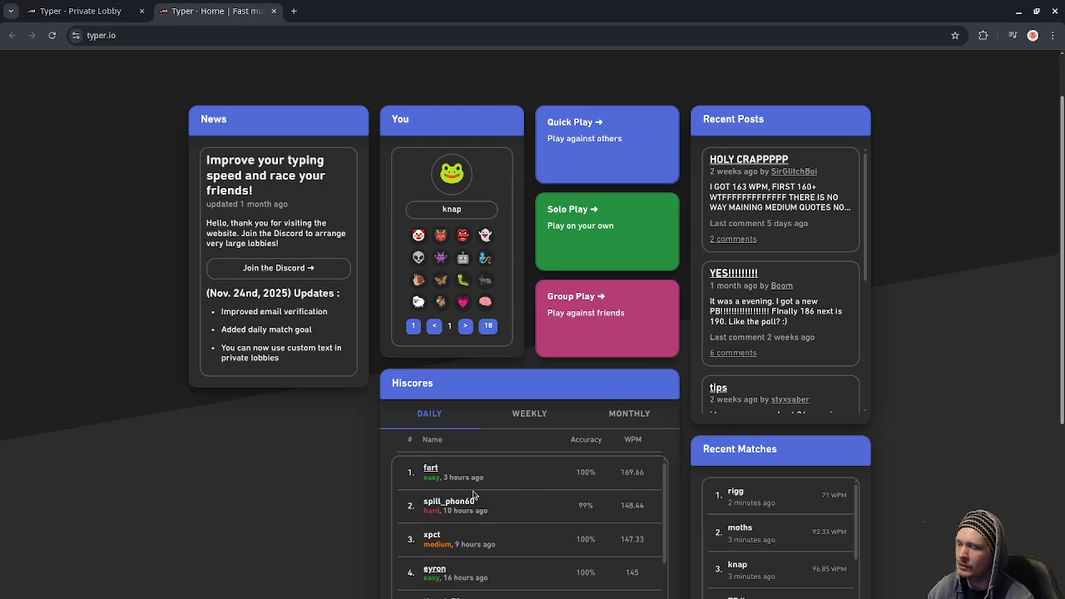
scroll(474, 495, "down", 2)
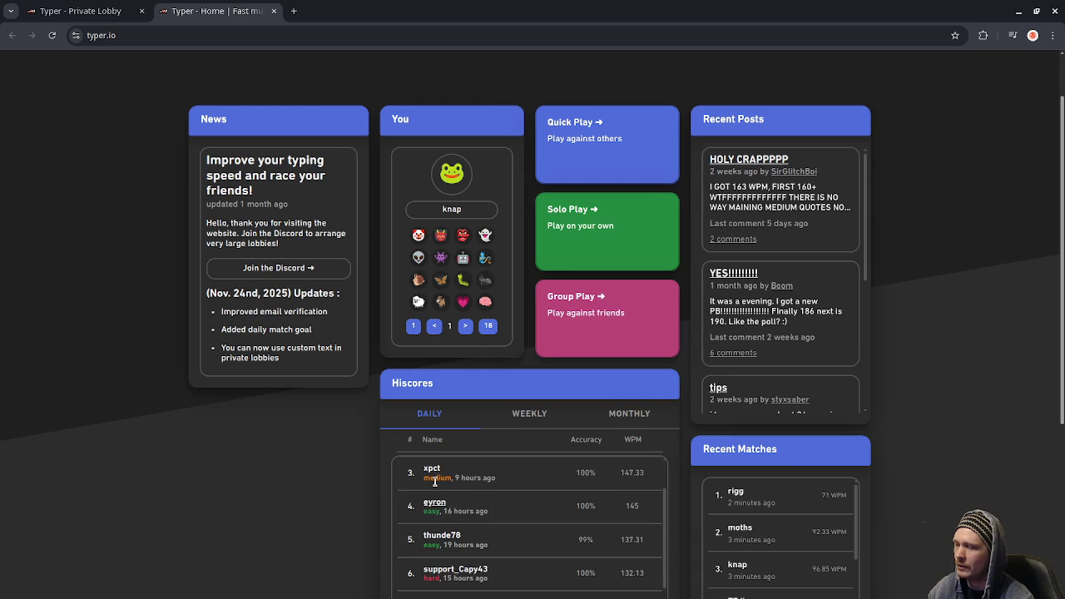
scroll(541, 485, "up", 2)
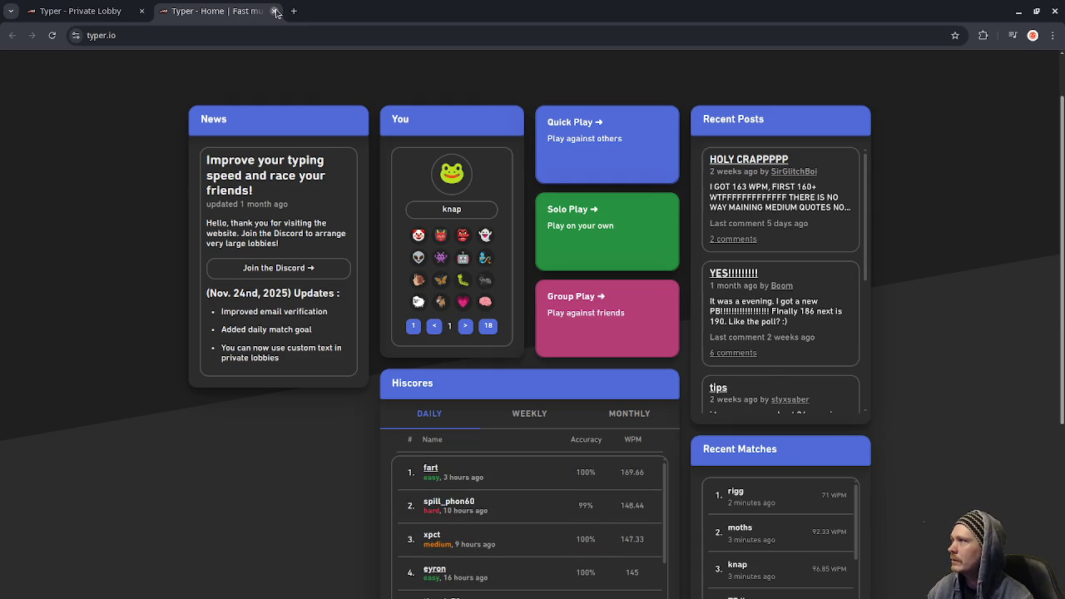
Close the extra tab, start the Typer.io race, and type the snippet through 'beautiful'
left_click(274, 11)
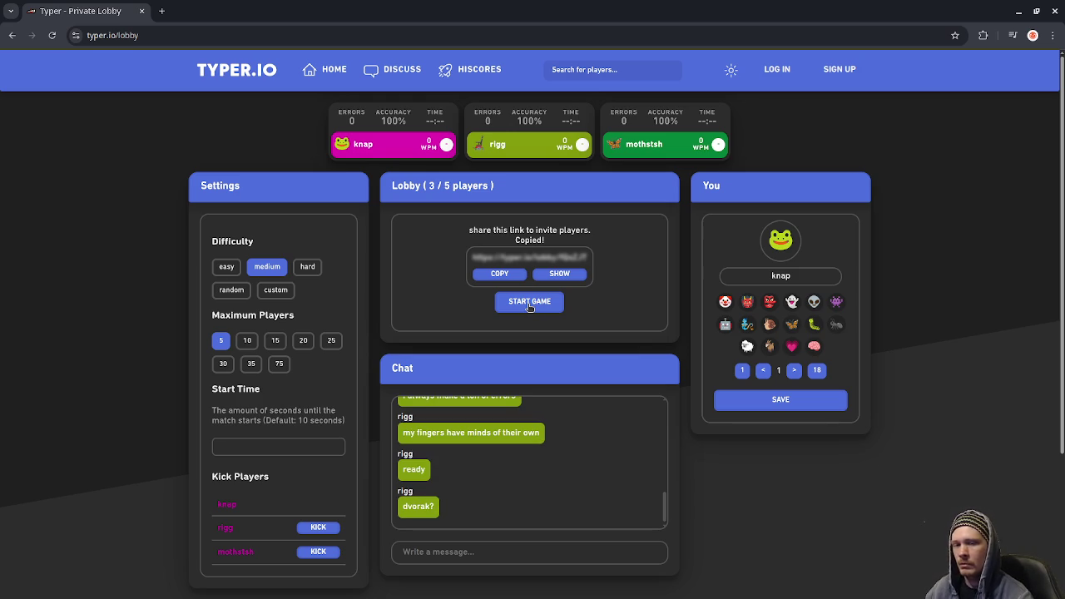
left_click(529, 303)
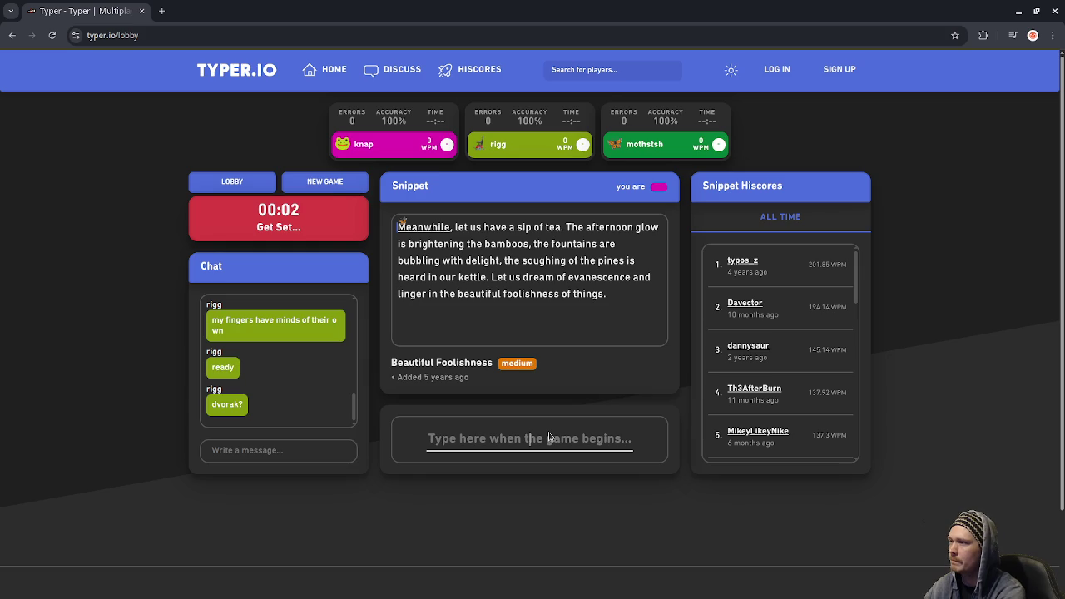
type("M")
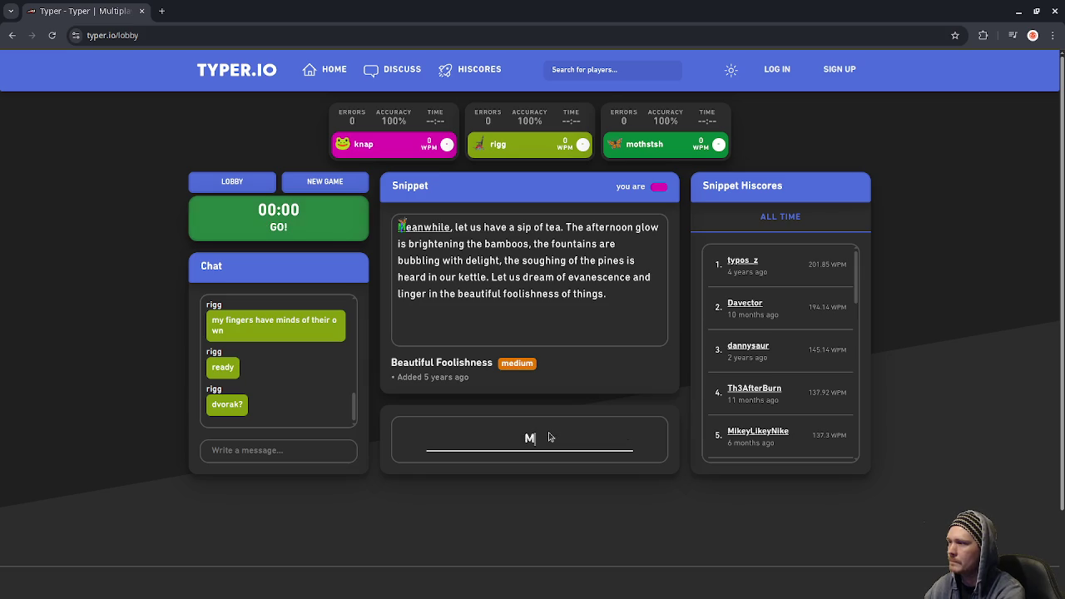
type("eanwhile, let us")
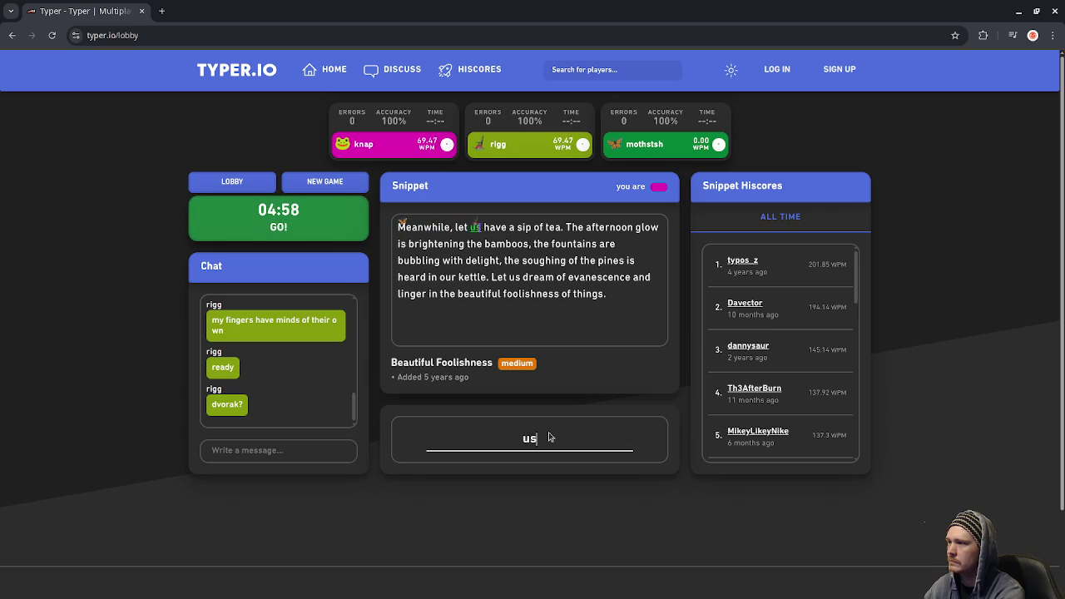
type(" have a sip of tea")
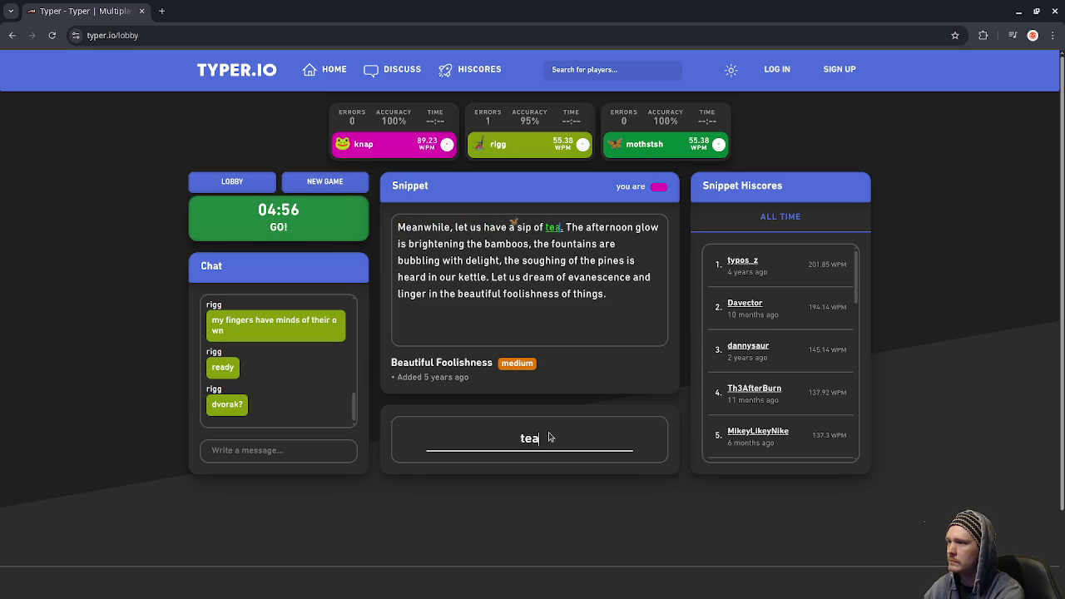
type(". The afternoon glow is brig")
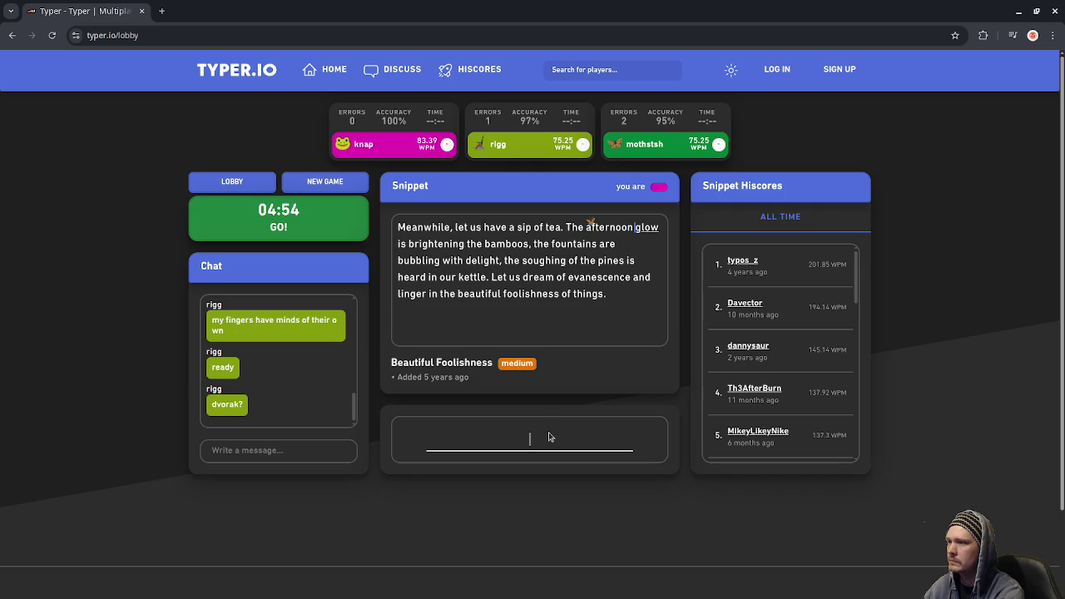
type("hte")
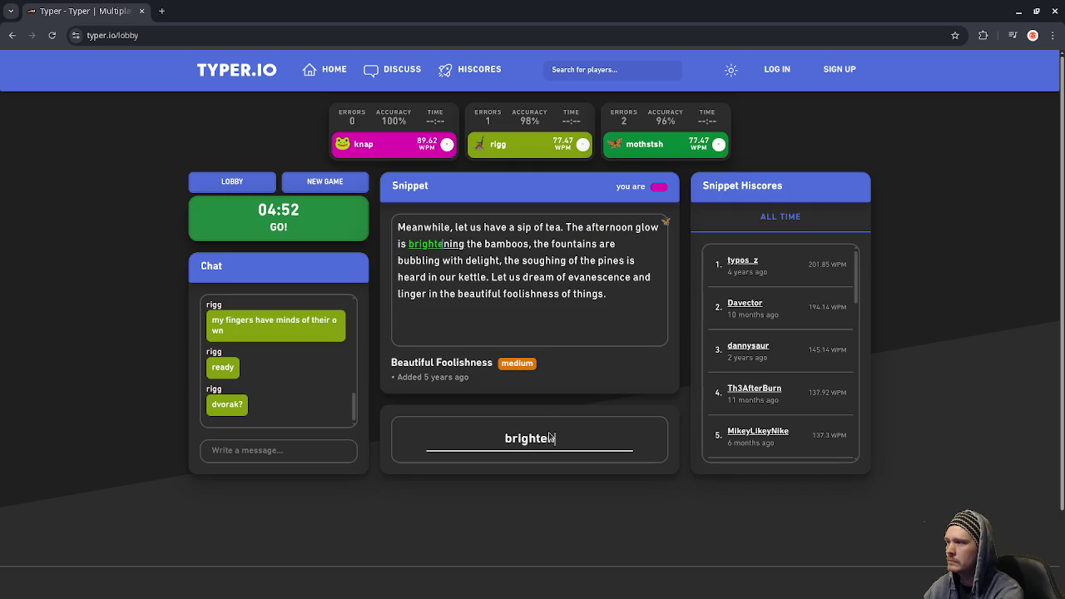
type("ning the bamboo")
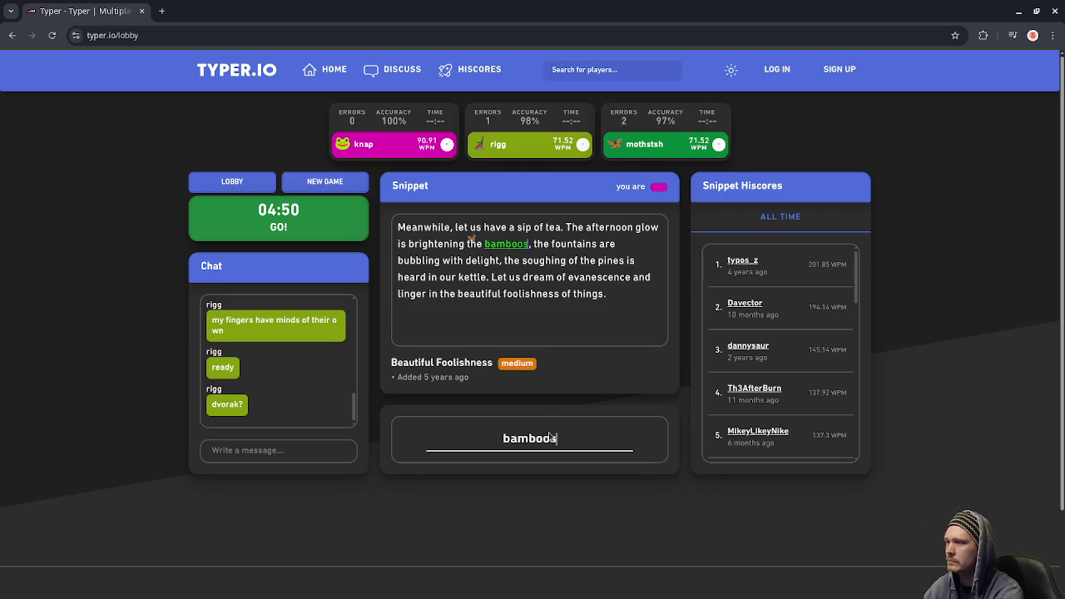
type("s, the fountains are bubbling with de")
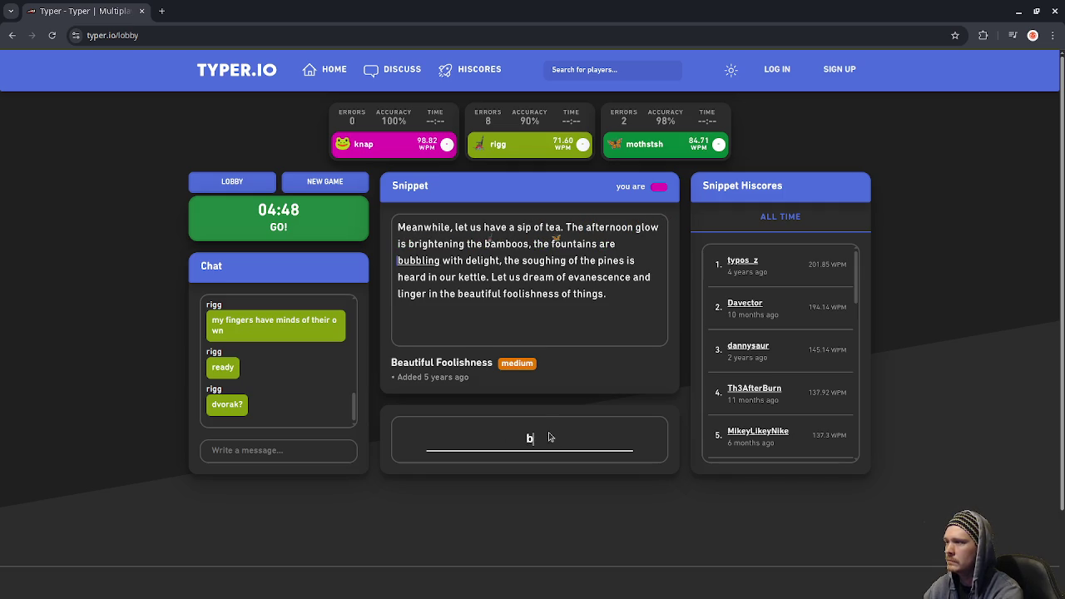
type("l")
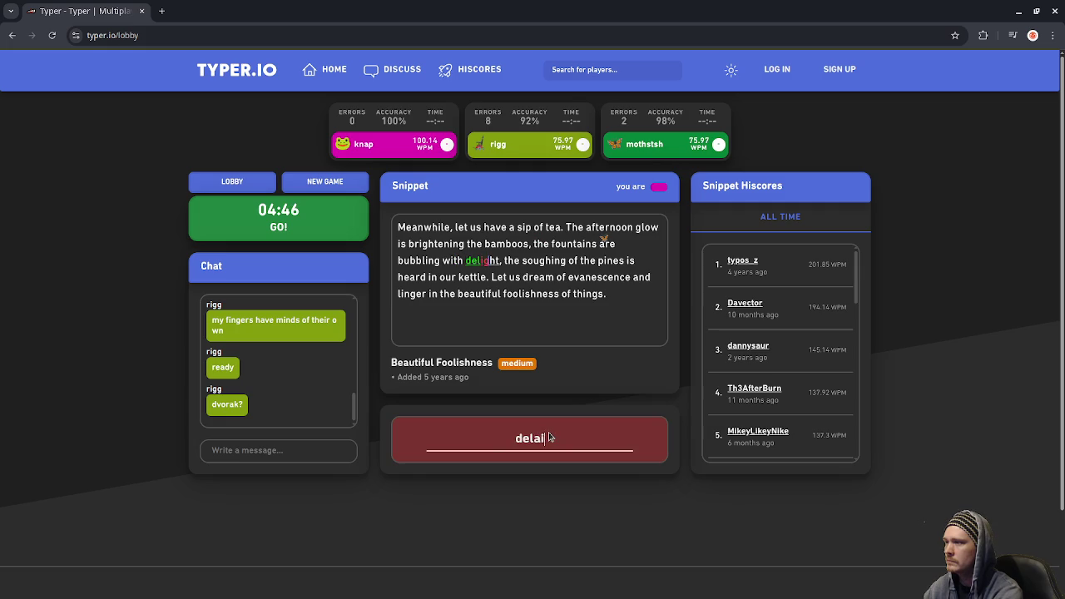
type("ight, the soughing of the")
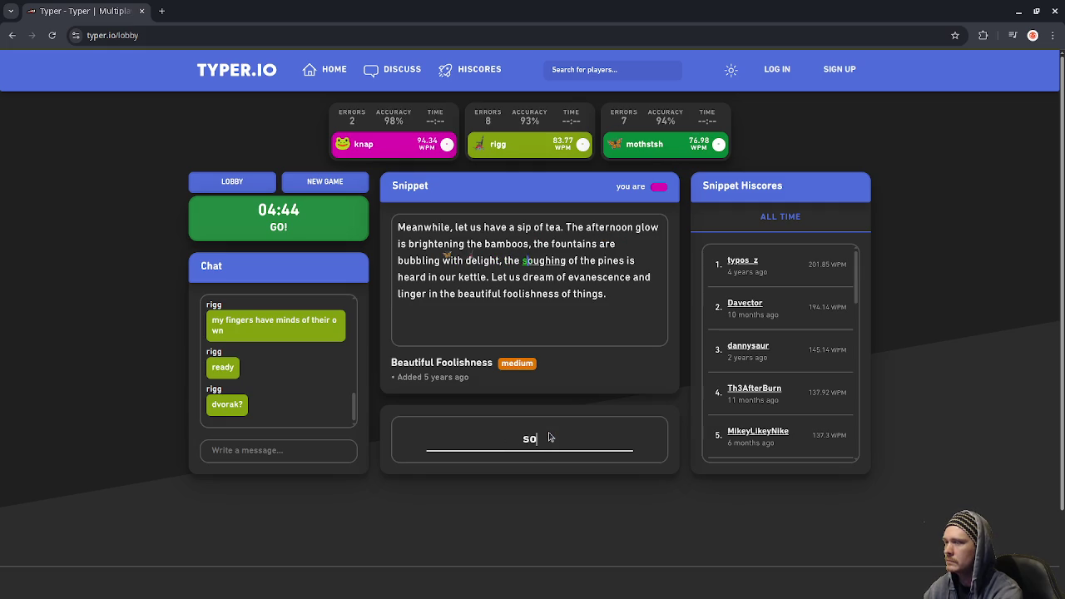
type(" pine")
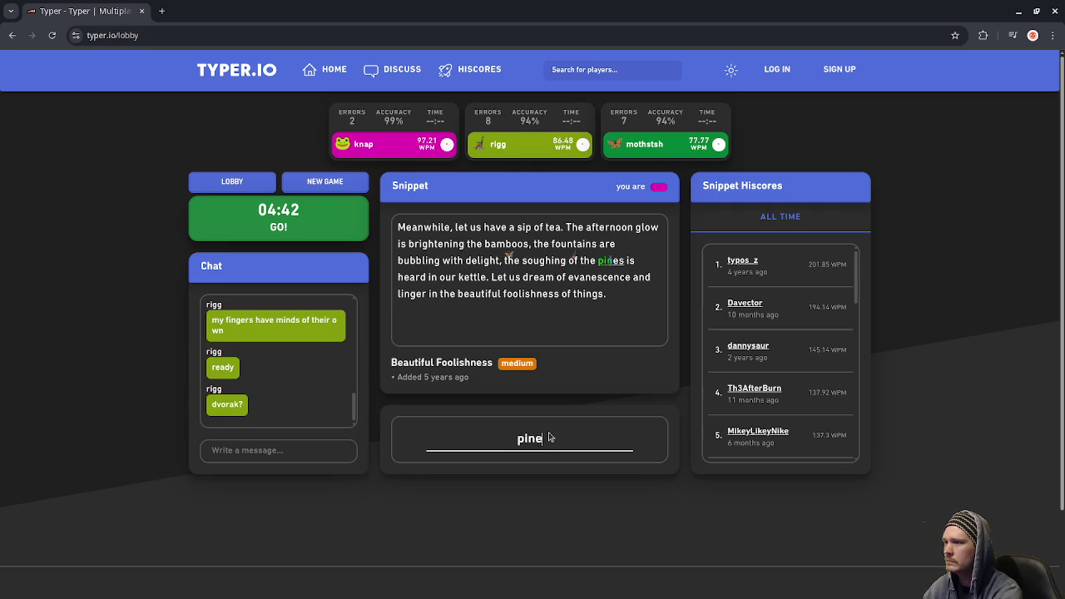
type("s is heard in our kettle. ")
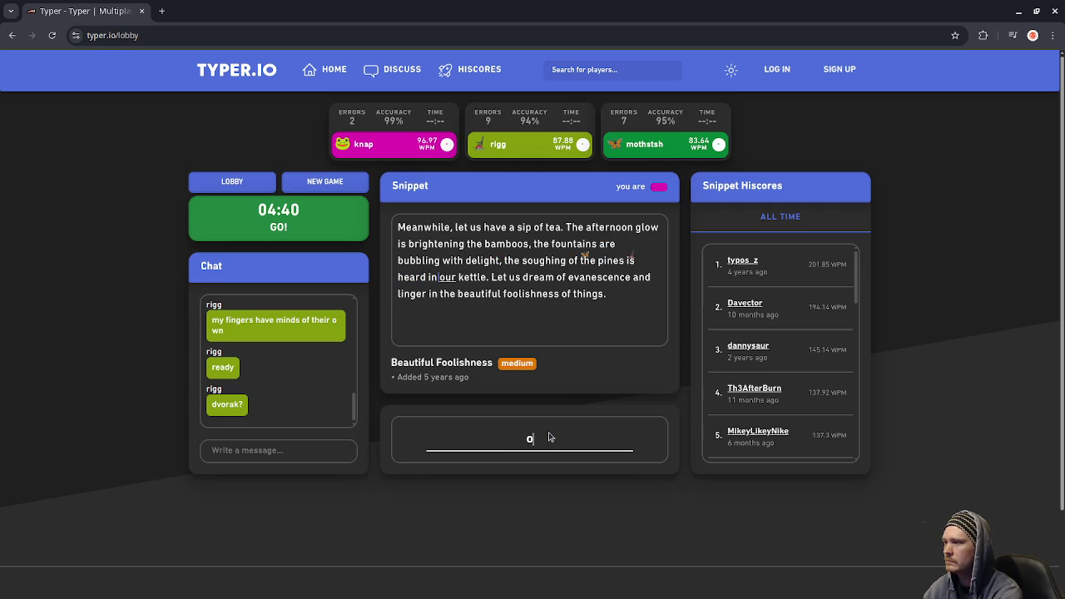
type("Let us dream of e")
type("van")
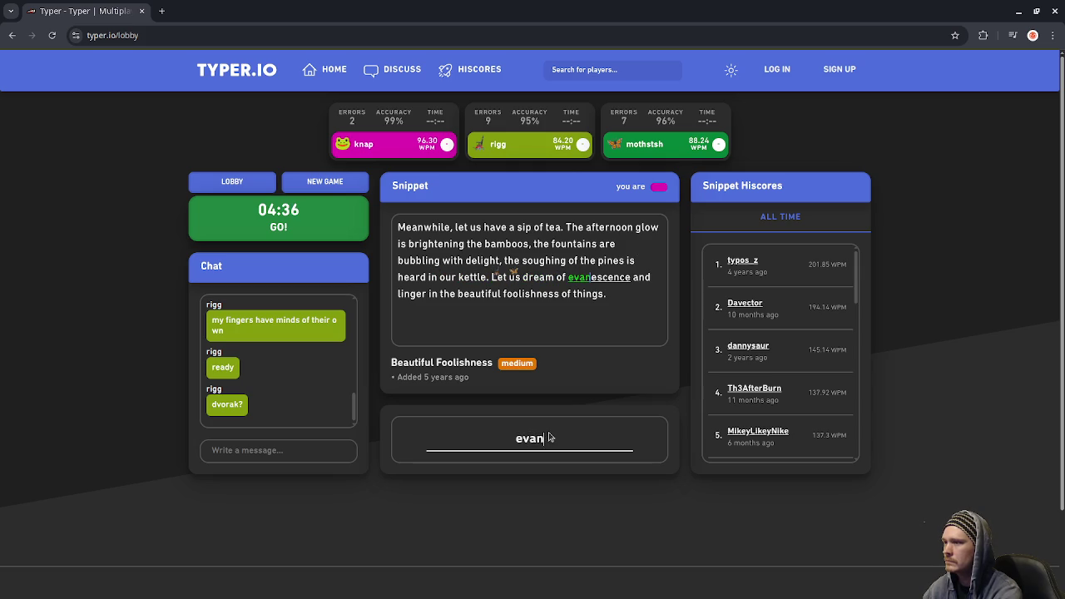
type("escence and linger in the b")
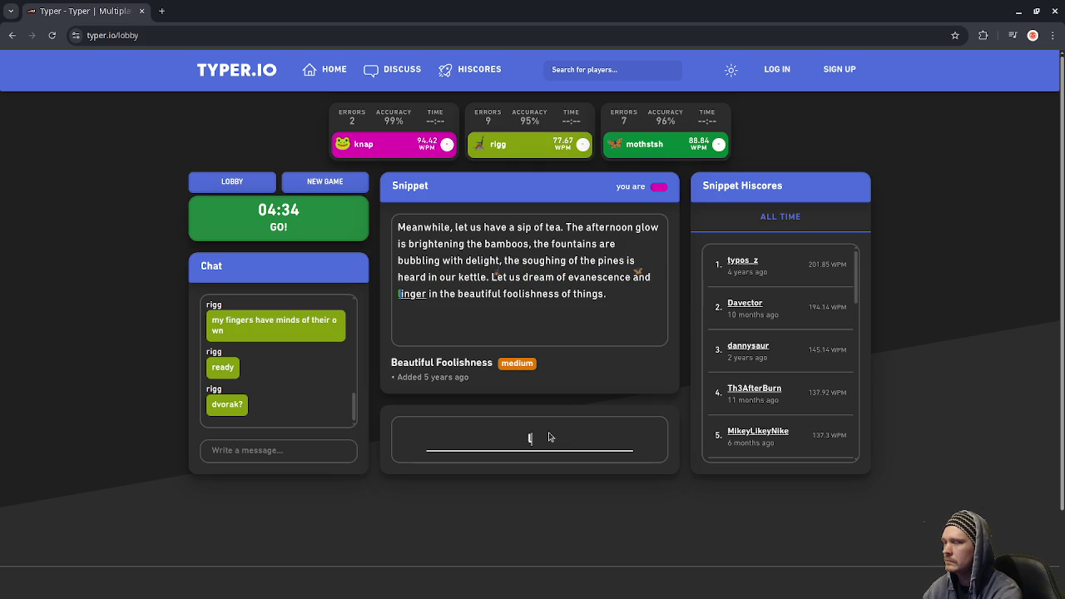
type("eauti")
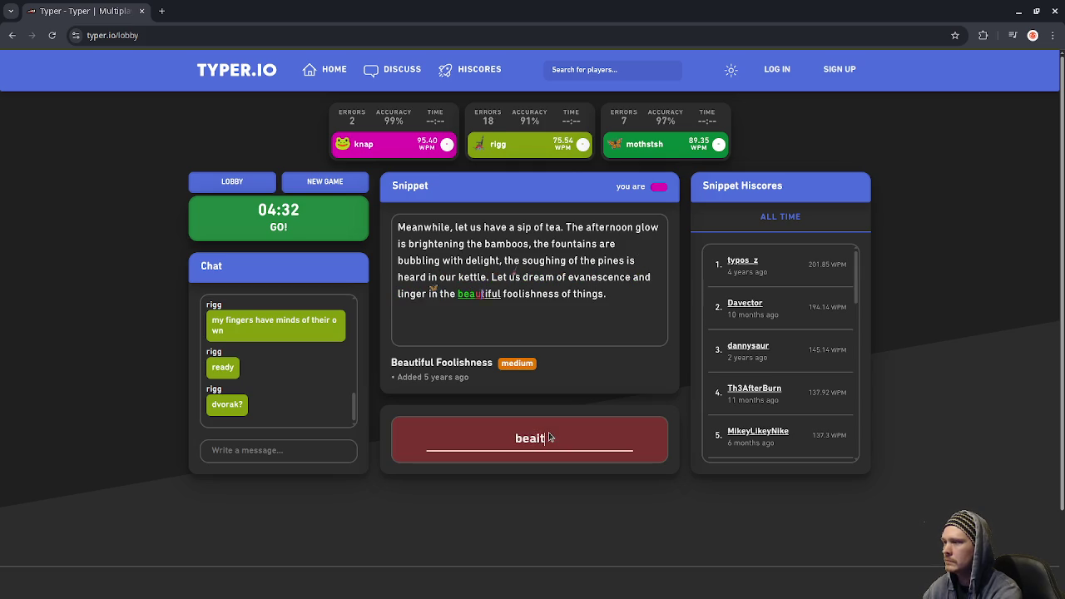
type("fu")
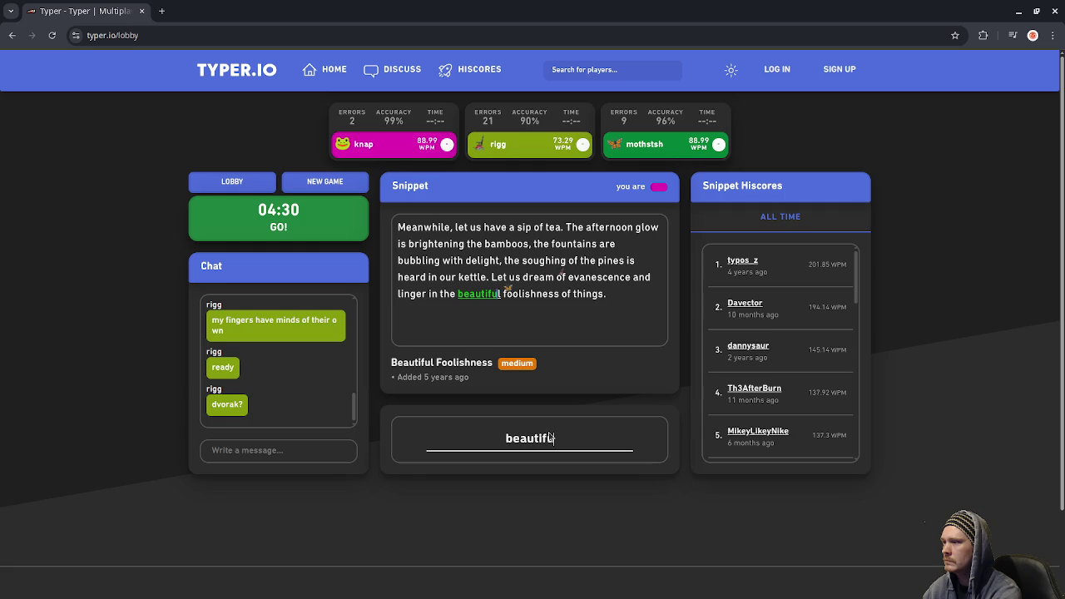
type("l foolishness of things.")
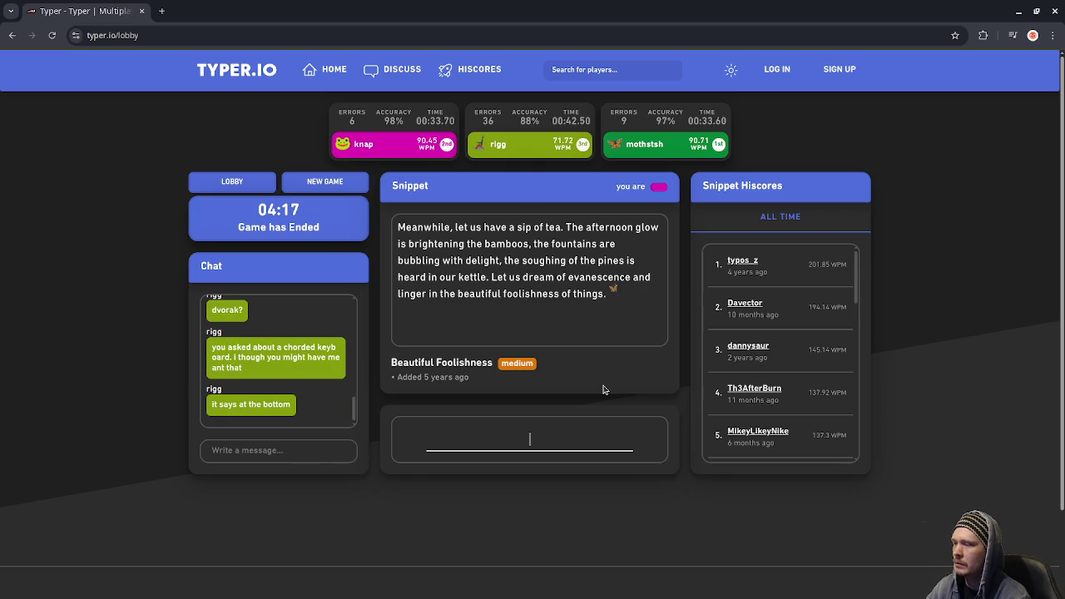
Select the title 'Beautiful Foolishness', look it up on Google, and open the book's official site
left_click_drag(390, 362, 493, 364)
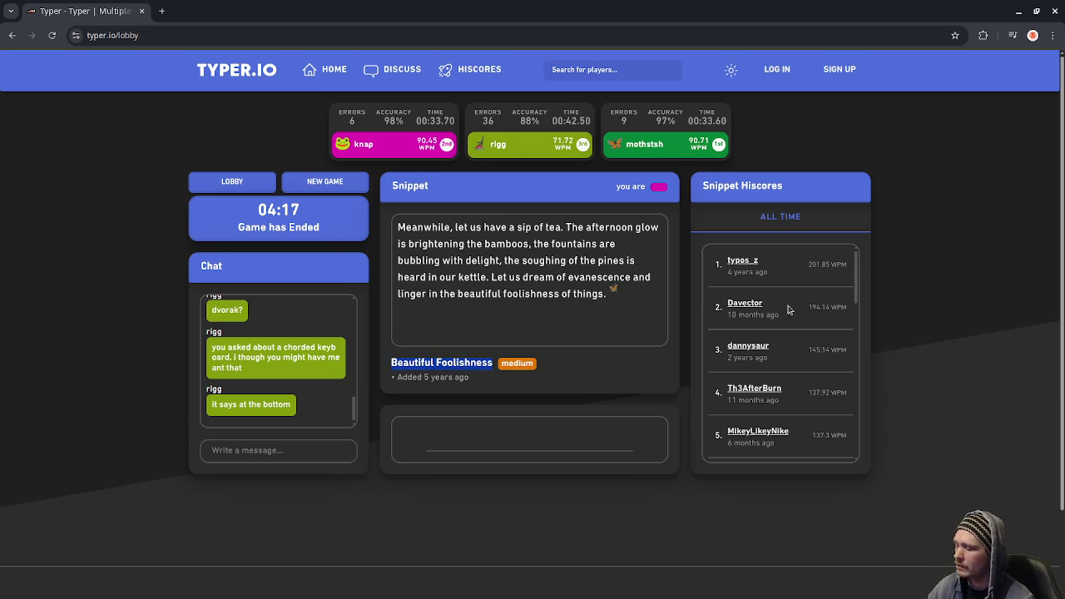
key("alt+Tab")
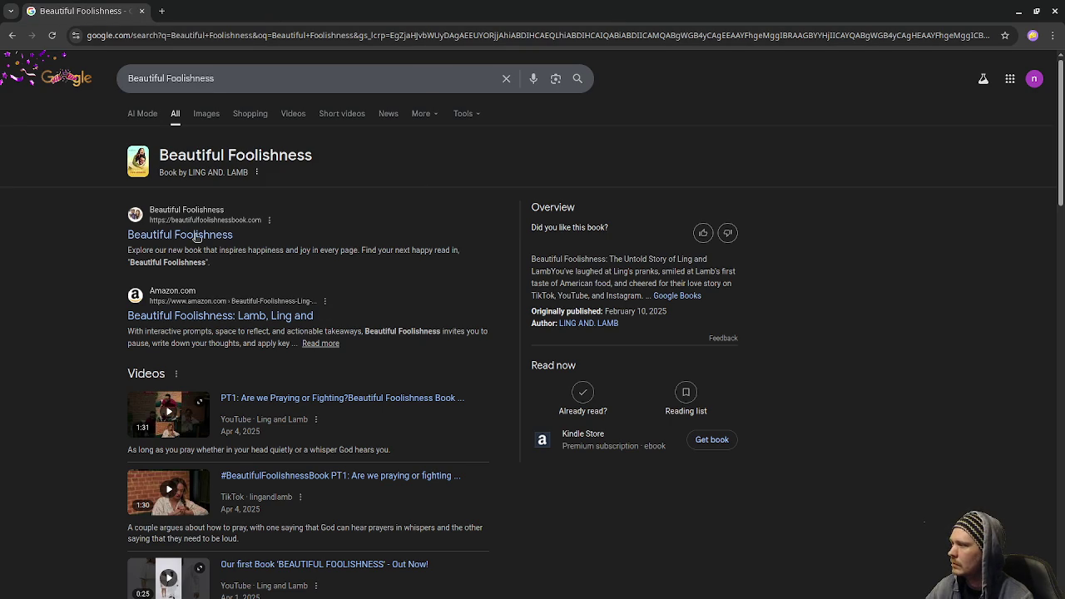
left_click(196, 236)
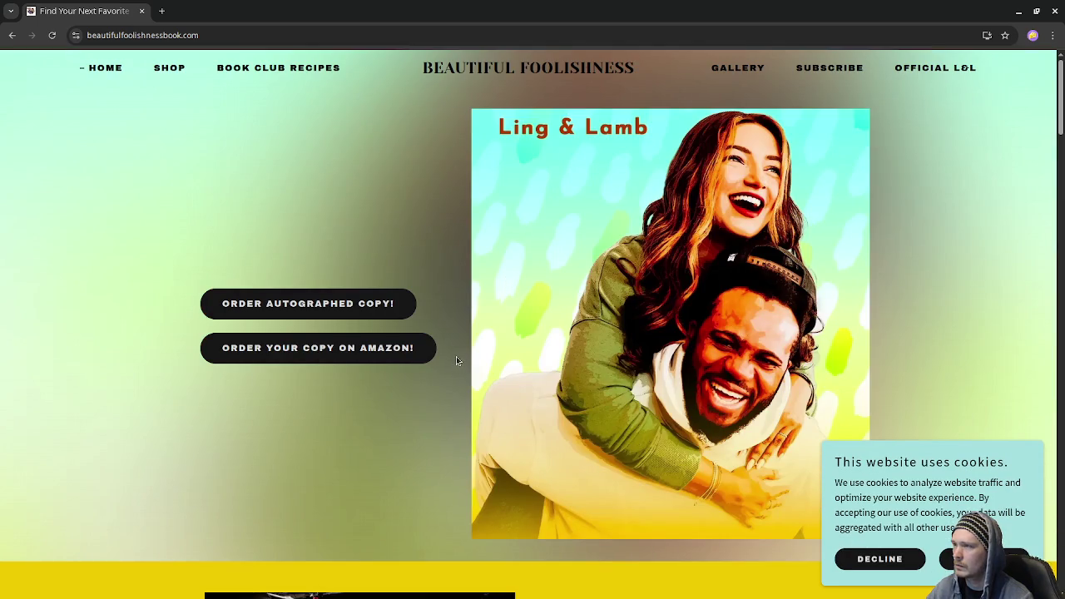
Scroll through the beautifulfoolishnessbook.com homepage, then return to the Typer.io window
scroll(453, 332, "down", 5)
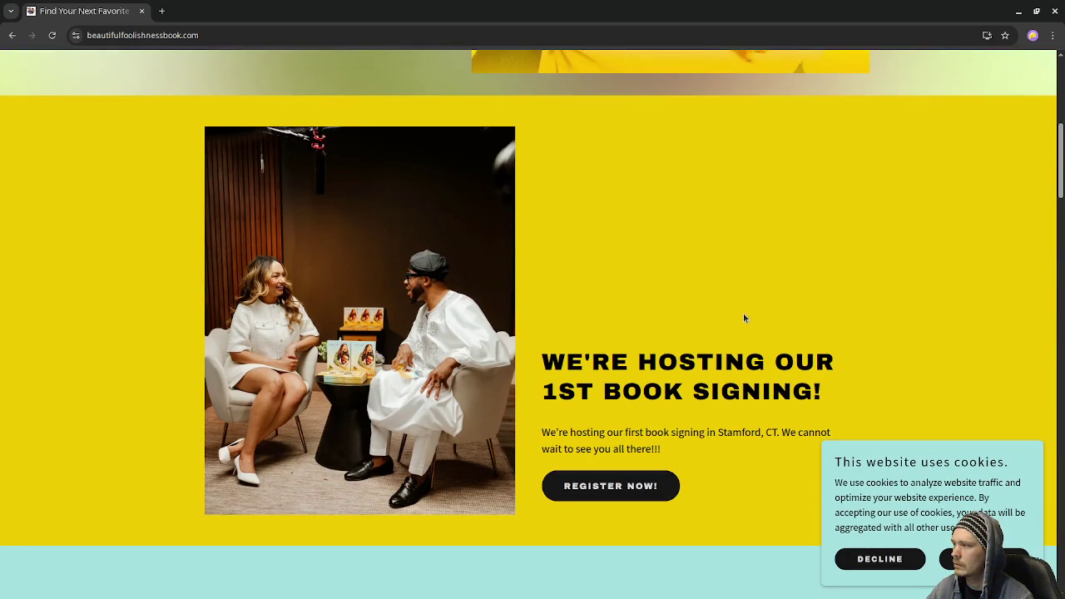
scroll(748, 314, "down", 6)
scroll(750, 317, "down", 4)
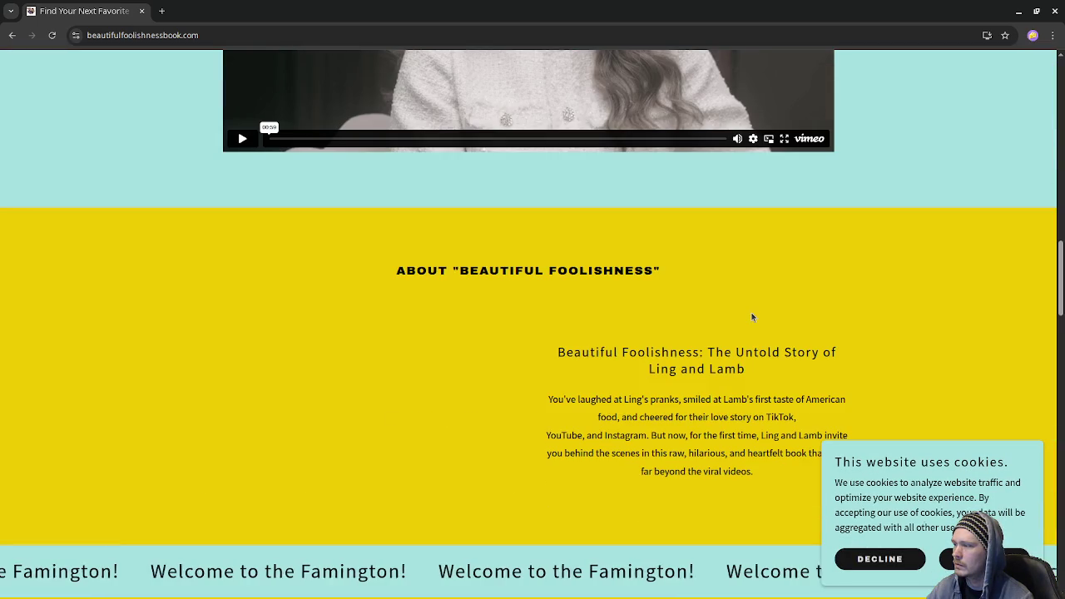
scroll(751, 312, "down", 3)
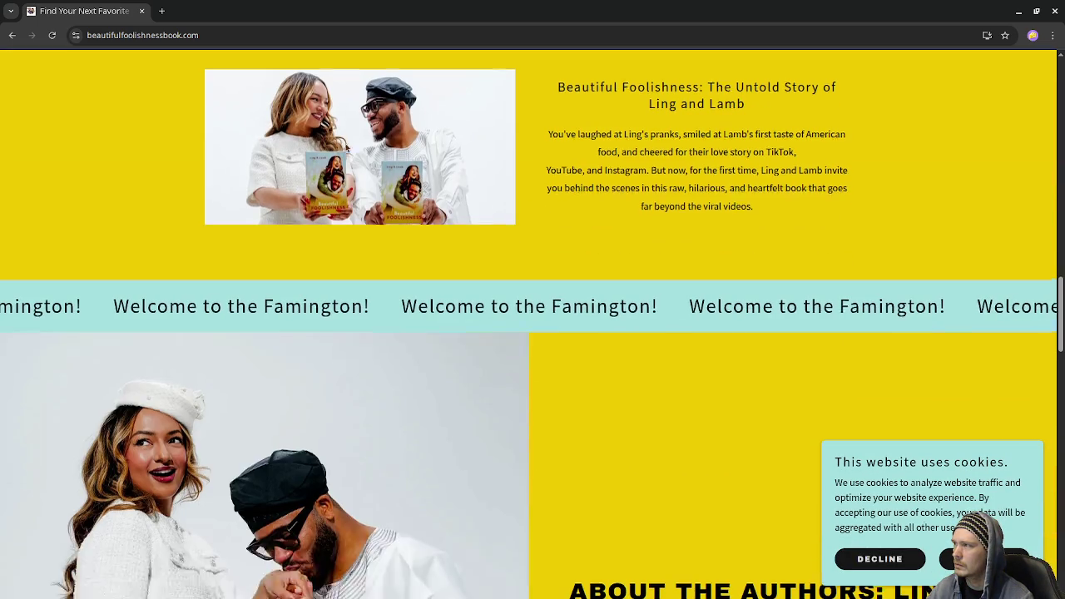
scroll(749, 310, "up", 1)
key("alt+Tab")
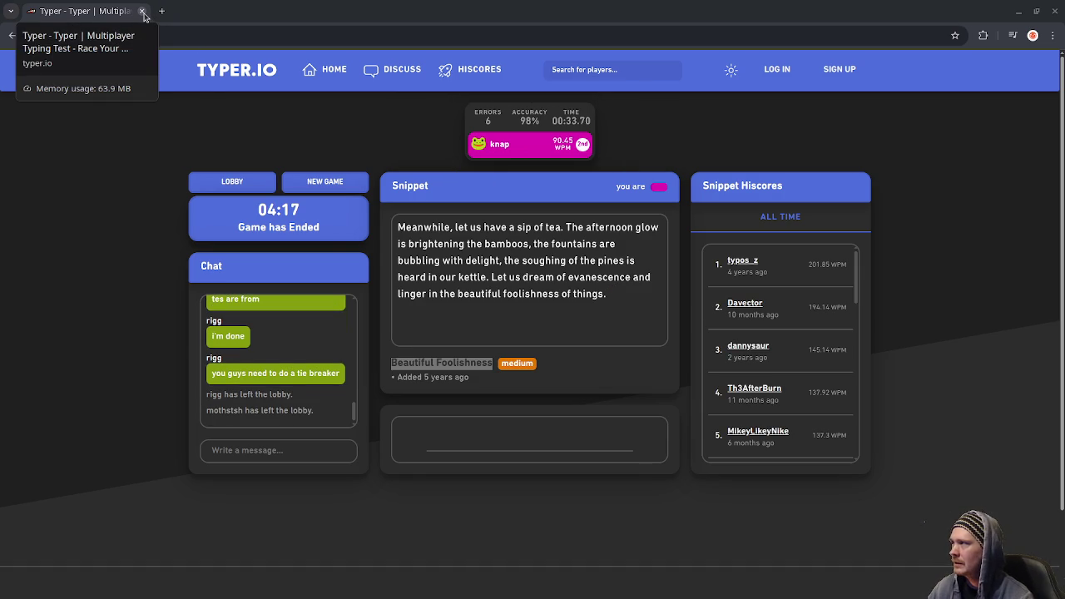
Close the Typer.io browser window and minimize Obsidian to reveal the New Year countdown
left_click(143, 16)
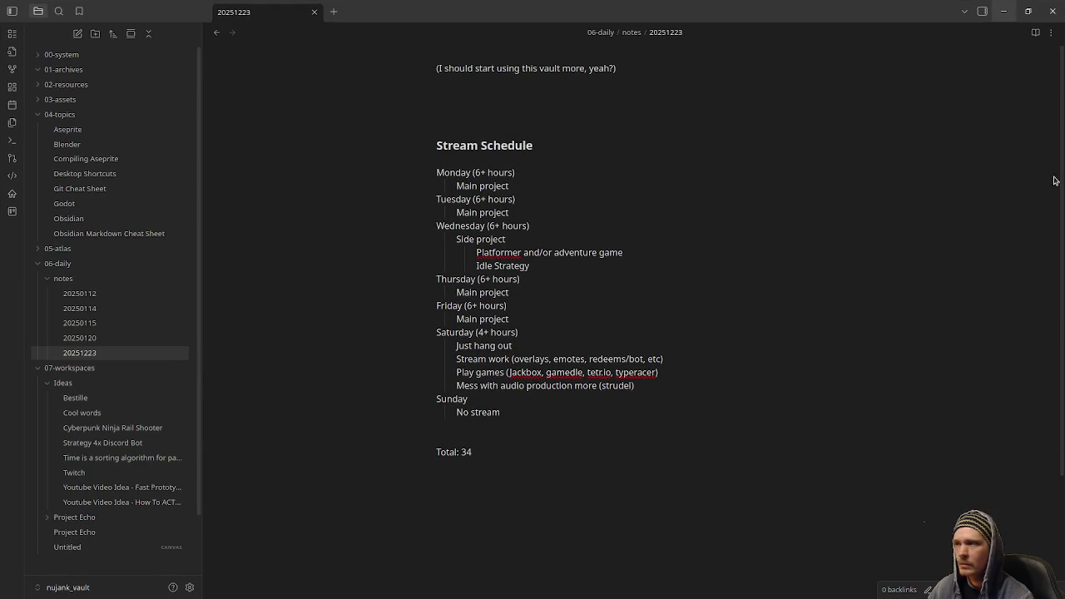
left_click(1005, 10)
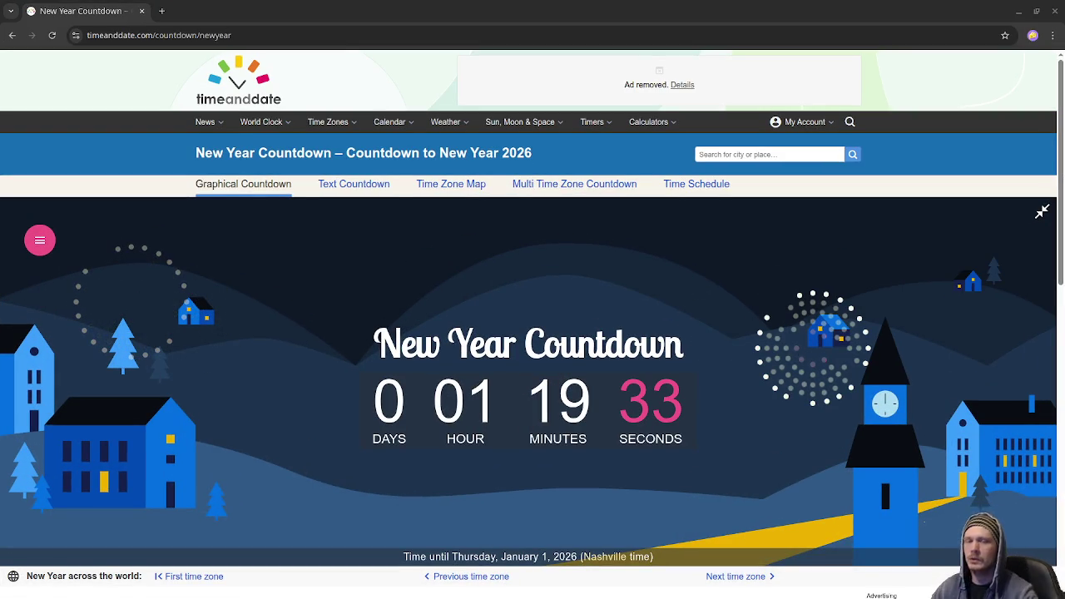
Replace 'typeracer' with 'typer.io' in the Play games line, then bring the countdown back
key("alt+Tab")
double_click(631, 371)
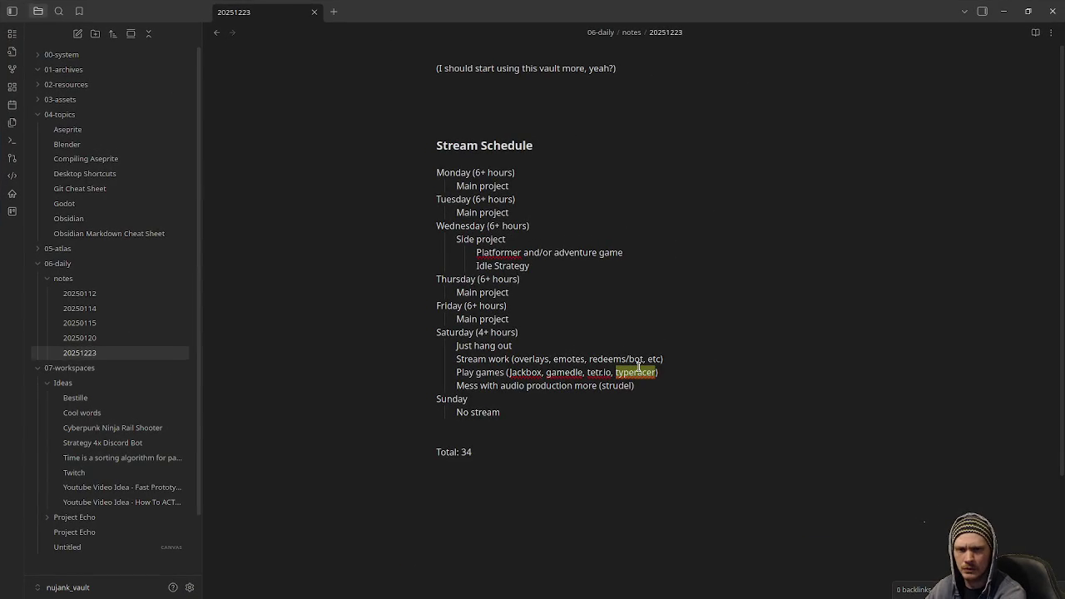
type("typer.io")
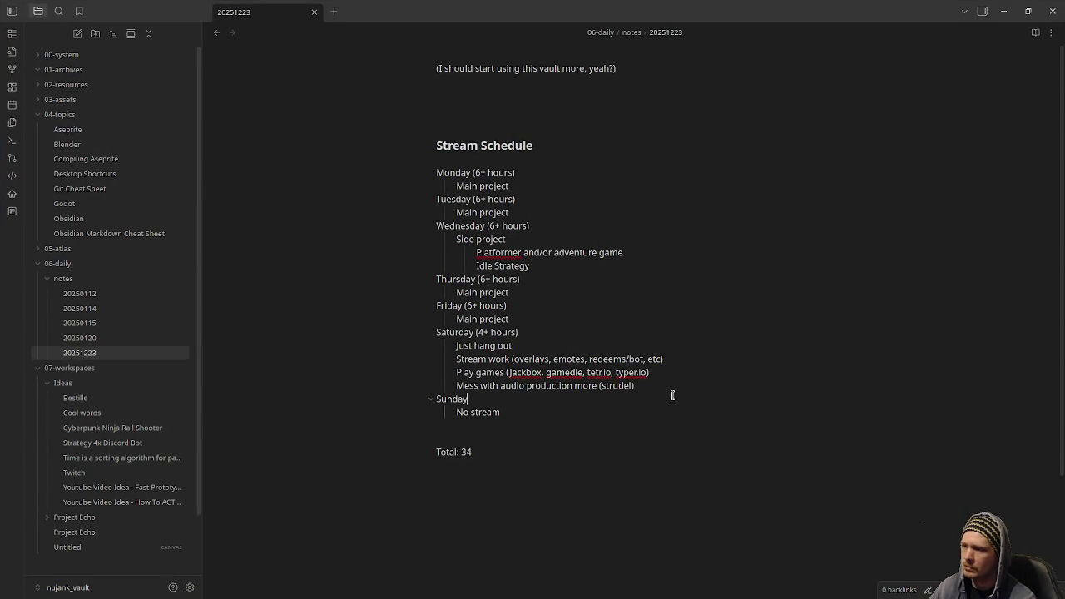
left_click(1003, 11)
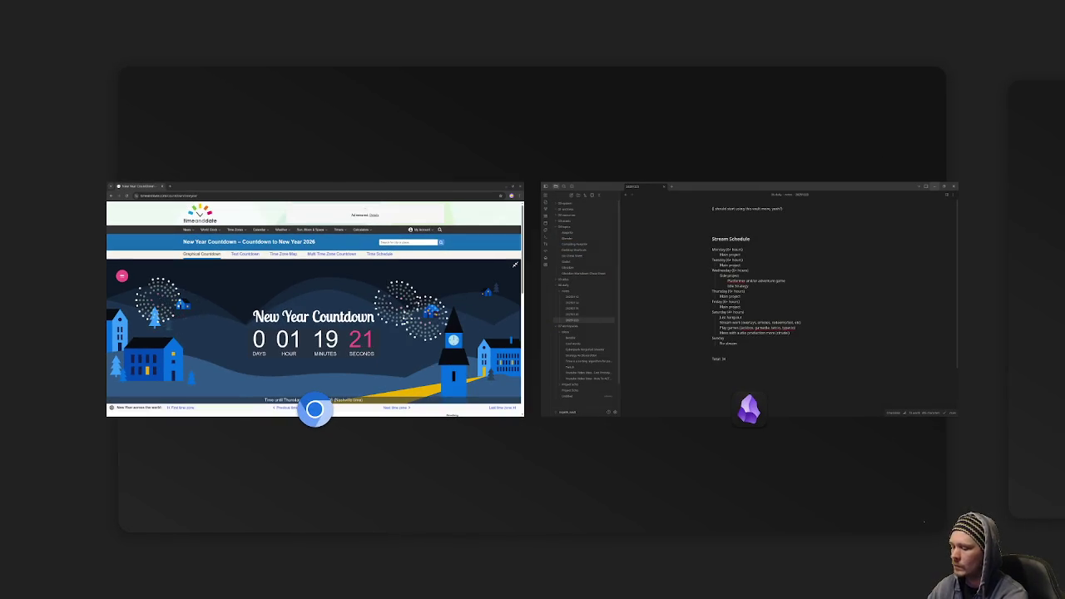
key("Return")
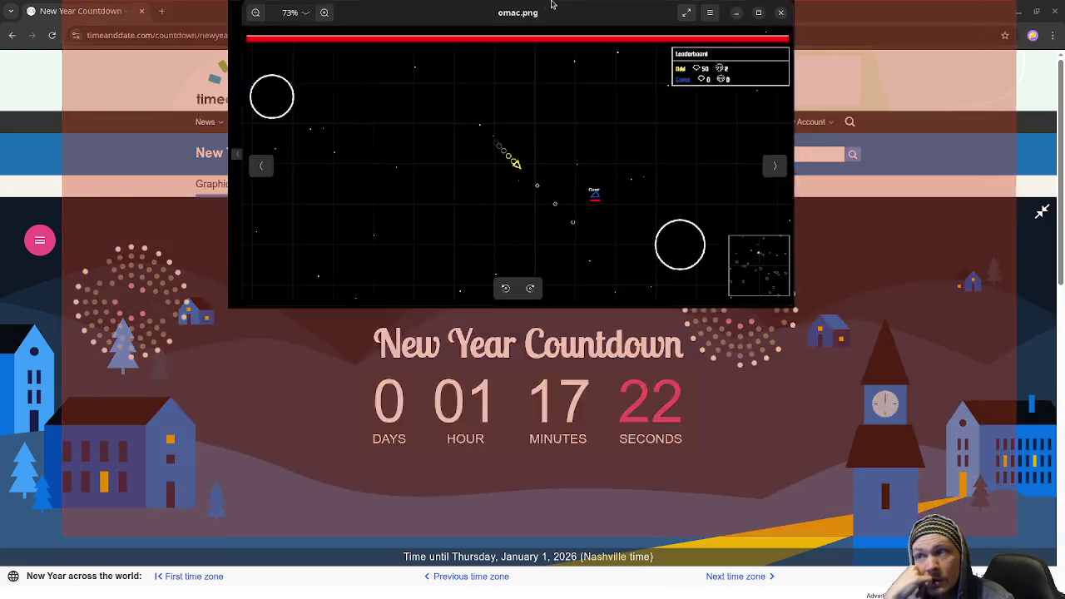
Maximize the omac.png image viewer window to fill the screen
double_click(551, 5)
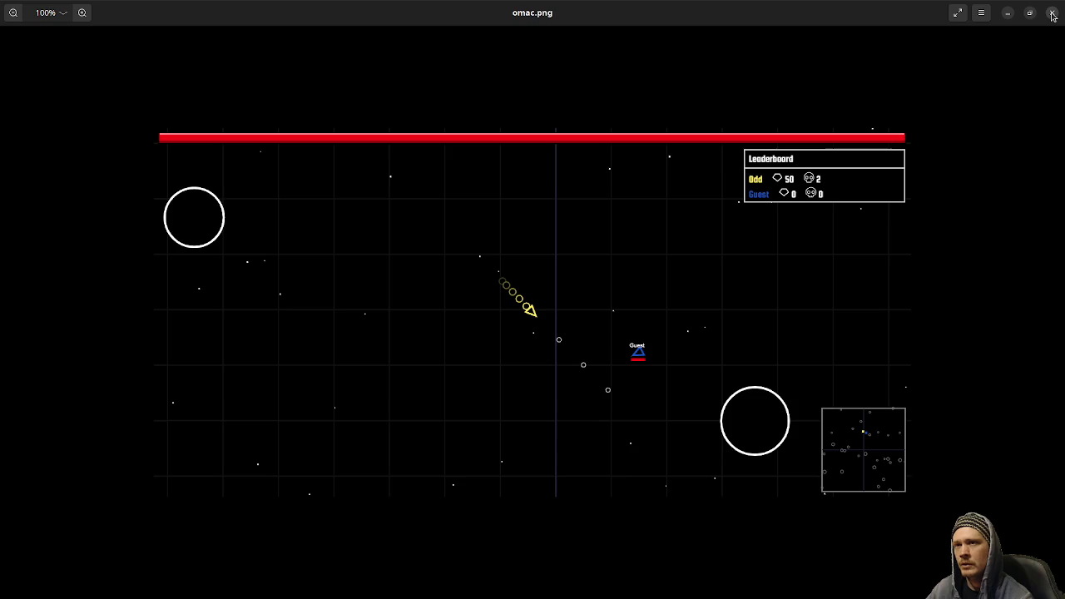
Close the omac.png image viewer and switch to Obsidian's Stream Schedule note
left_click(1053, 15)
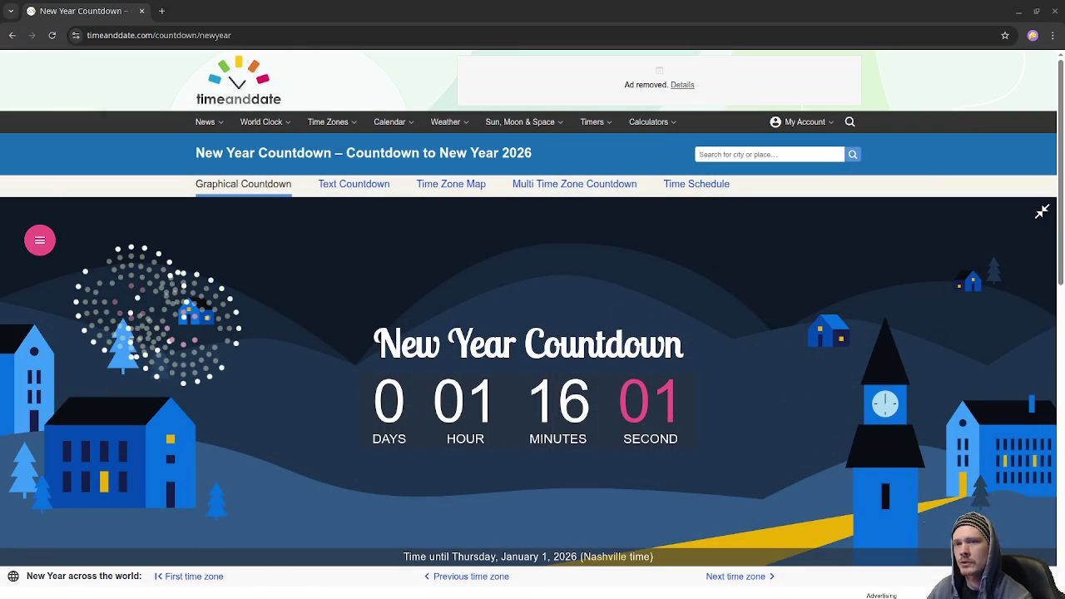
key("alt+Tab")
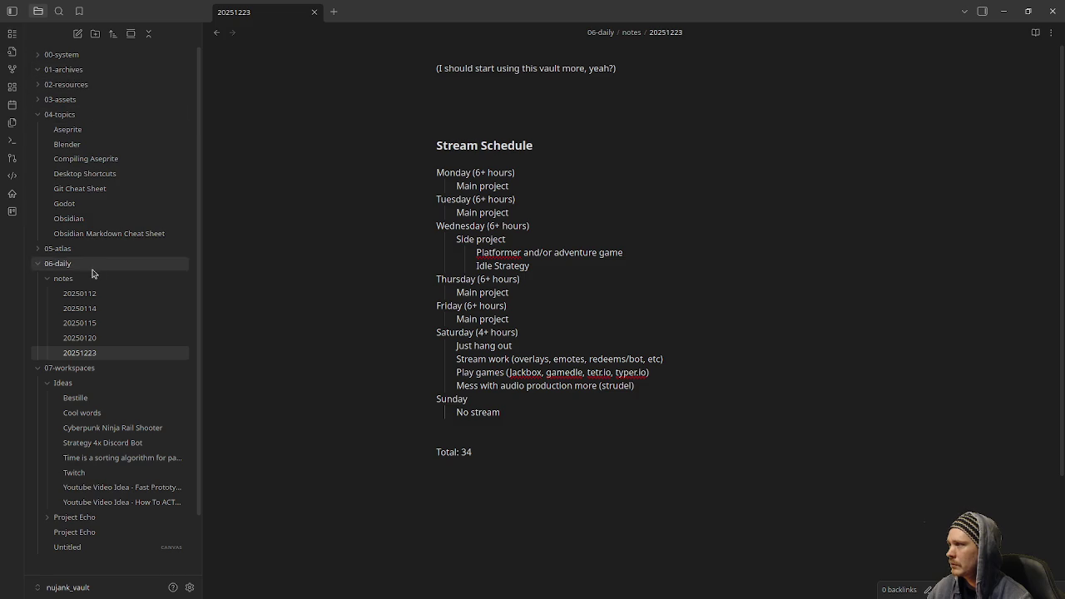
Browse the Bestille, Cool words and Cyberpunk Ninja Rail Shooter notes, ending on Strategy 4x Discord Bot
left_click_drag(439, 71, 642, 81)
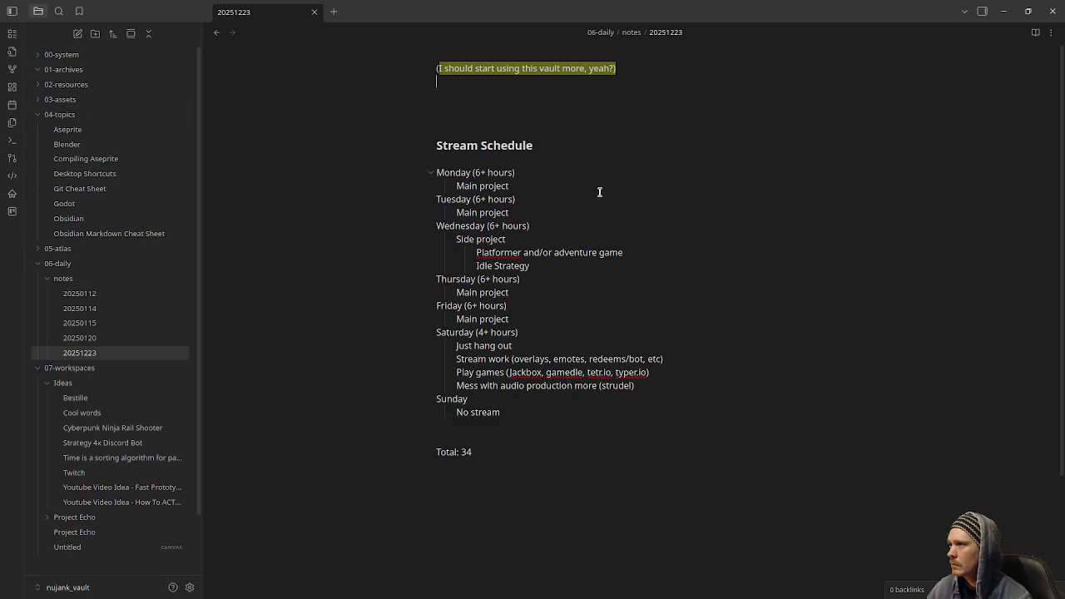
left_click(77, 398)
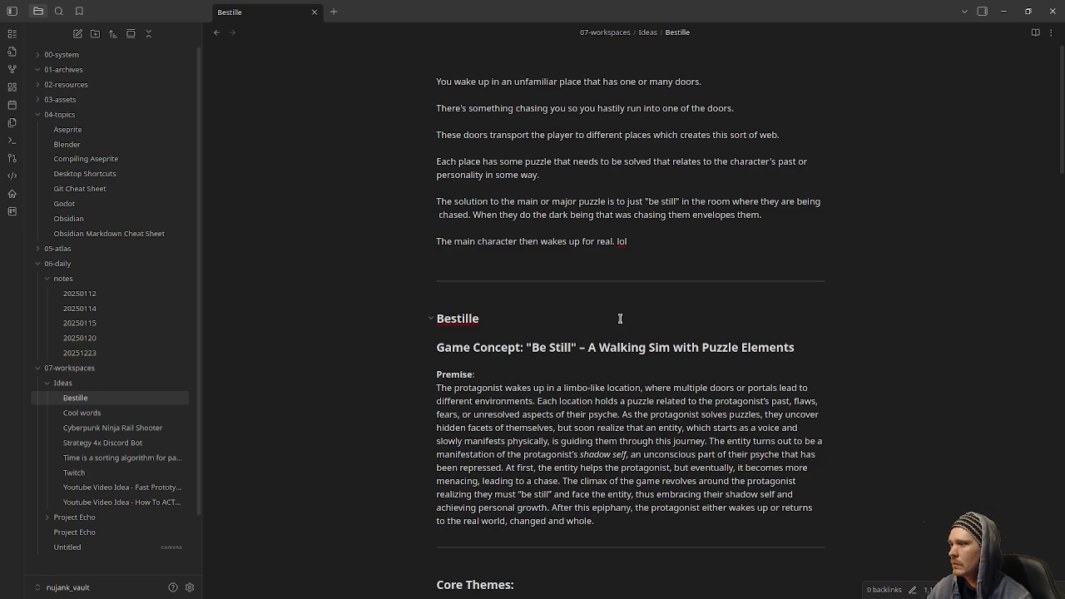
left_click(104, 415)
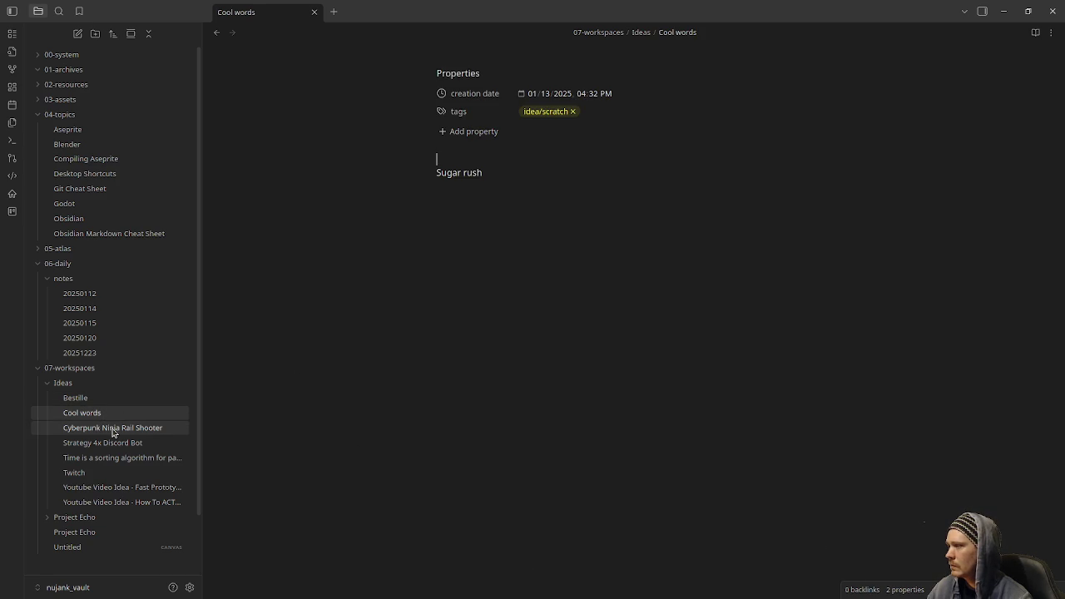
left_click(113, 430)
scroll(419, 404, "down", 2)
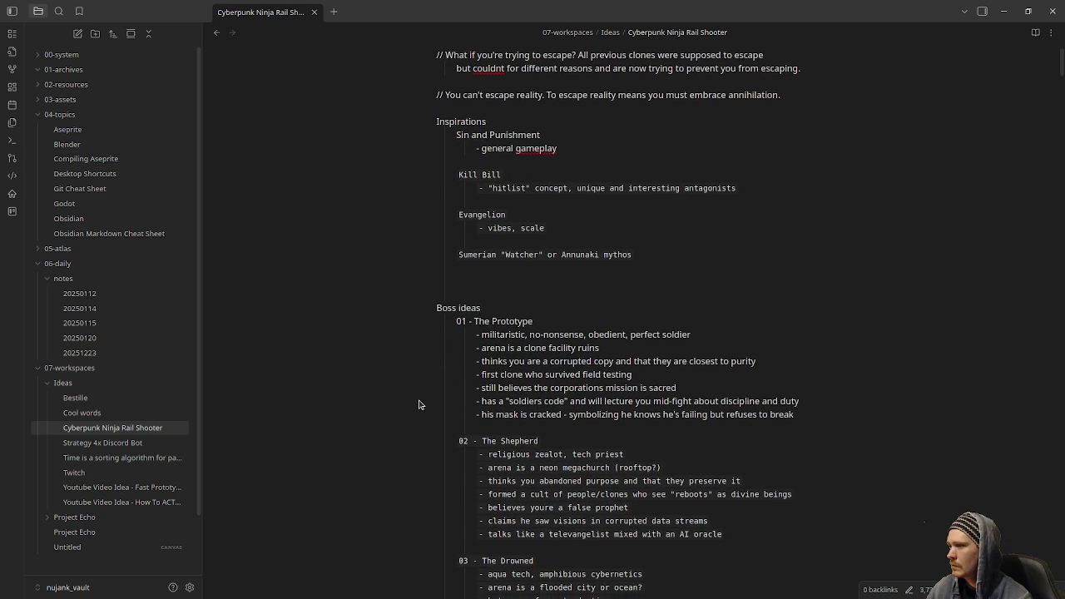
scroll(420, 404, "down", 4)
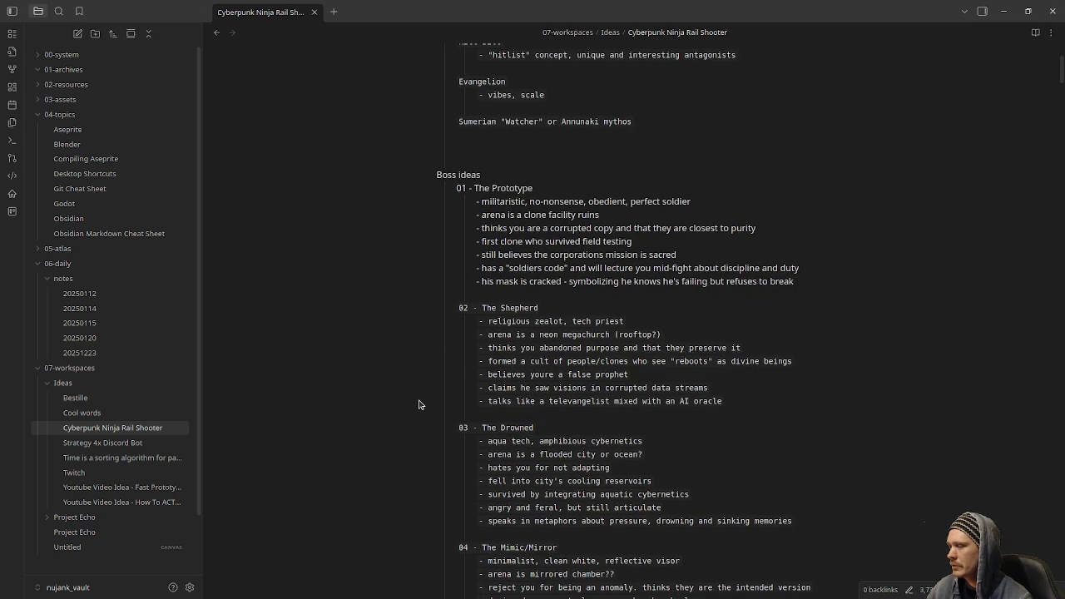
scroll(428, 403, "up", 6)
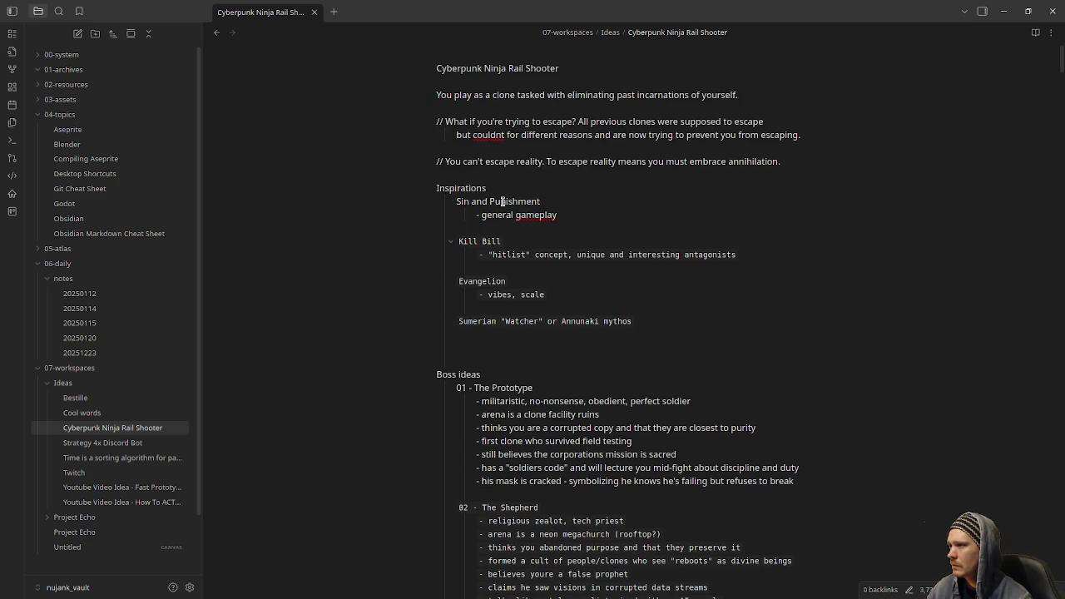
left_click(123, 447)
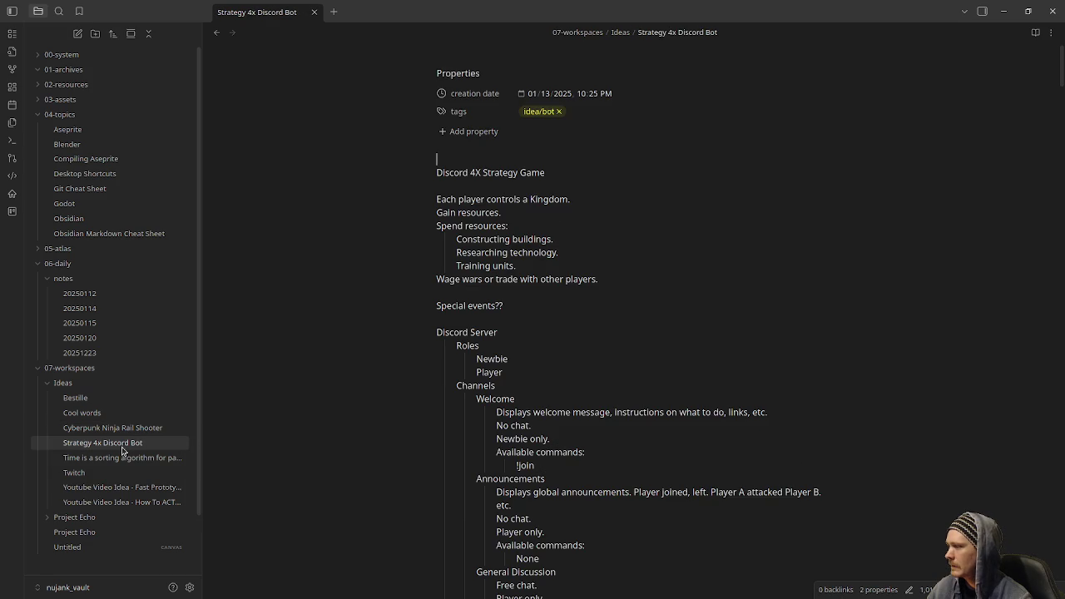
scroll(571, 291, "down", 4)
scroll(574, 295, "down", 10)
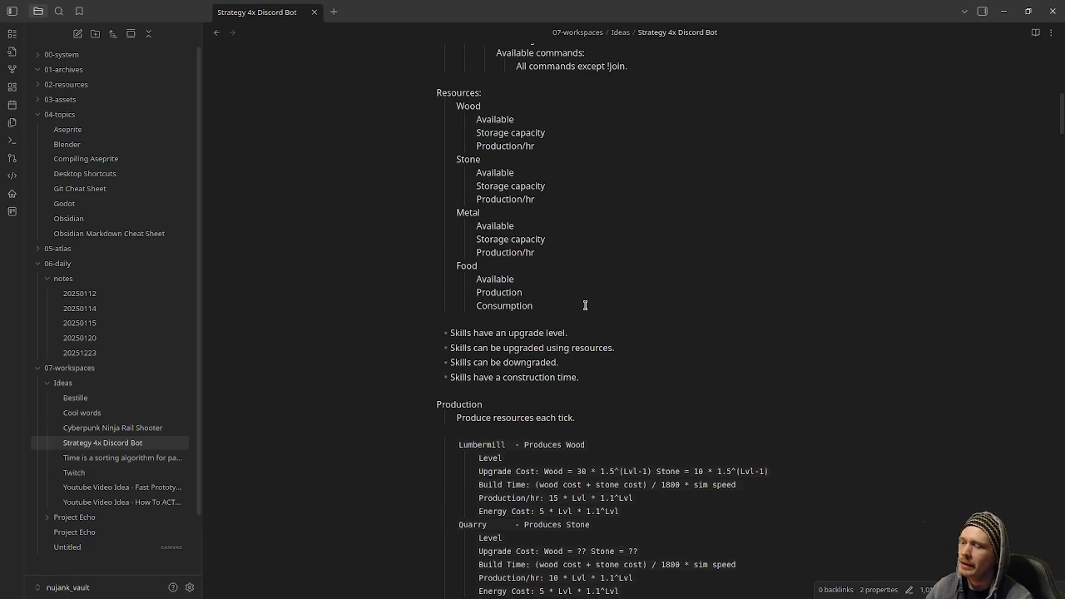
scroll(587, 312, "up", 13)
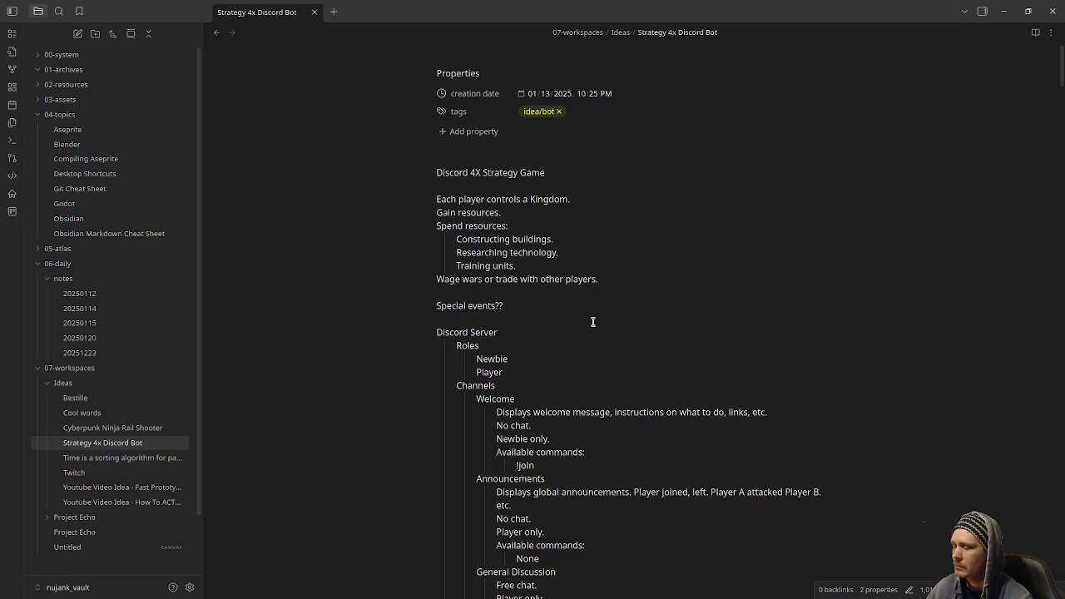
scroll(593, 322, "down", 10)
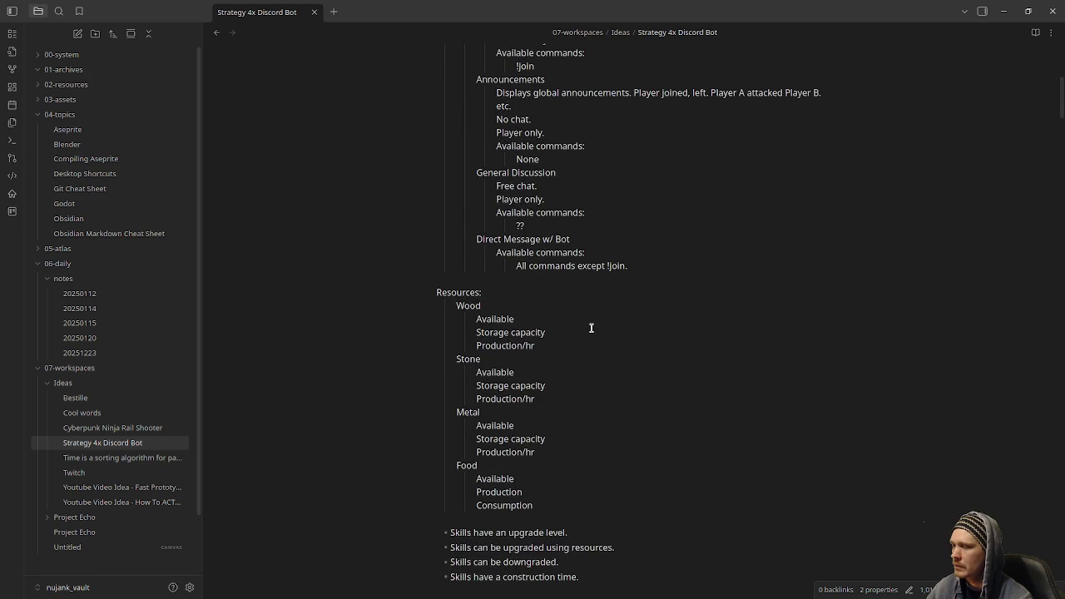
scroll(591, 328, "down", 3)
scroll(587, 328, "down", 6)
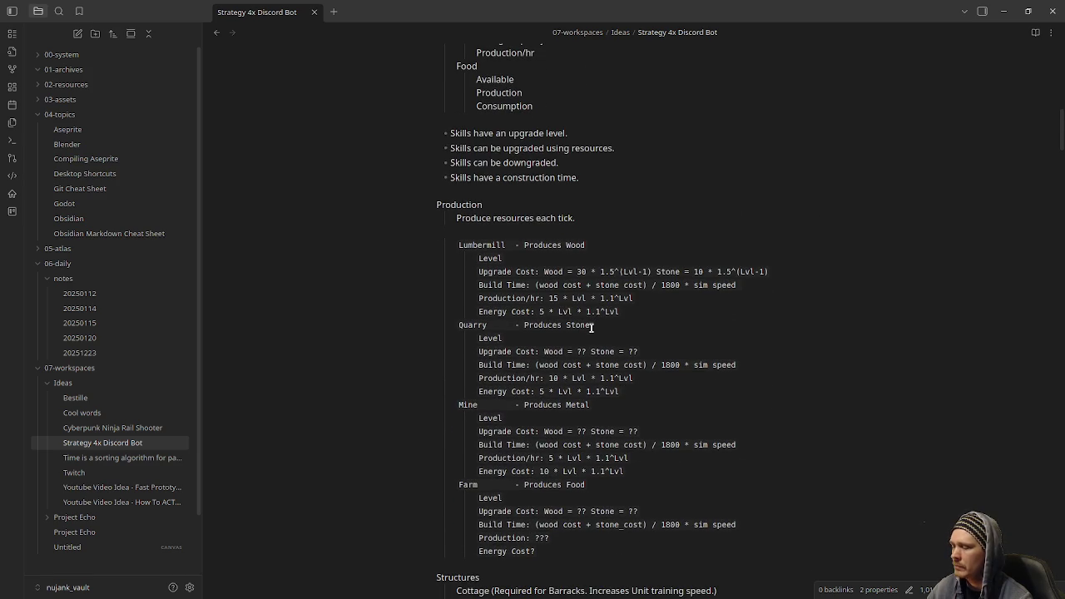
scroll(424, 441, "down", 3)
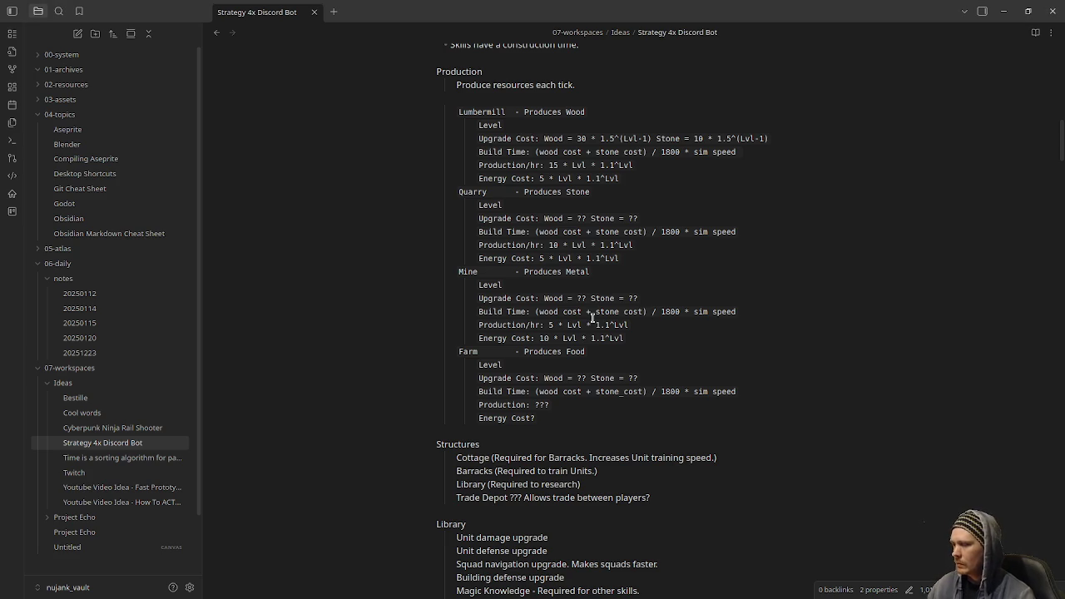
Scroll the Strategy 4x Discord Bot note down, then minimize Obsidian to show the countdown
scroll(591, 317, "down", 3)
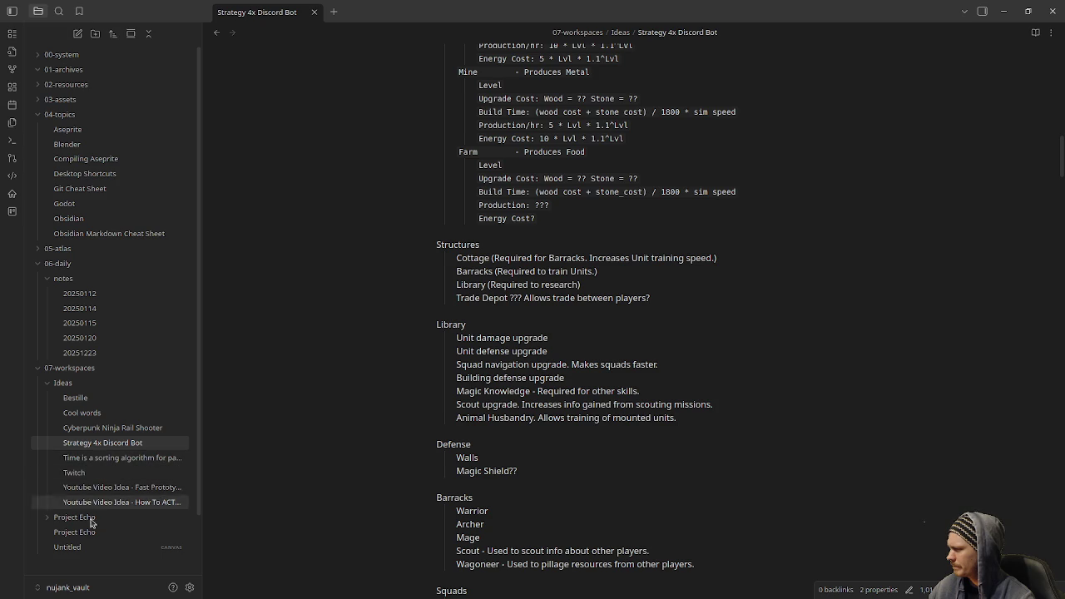
left_click(1005, 13)
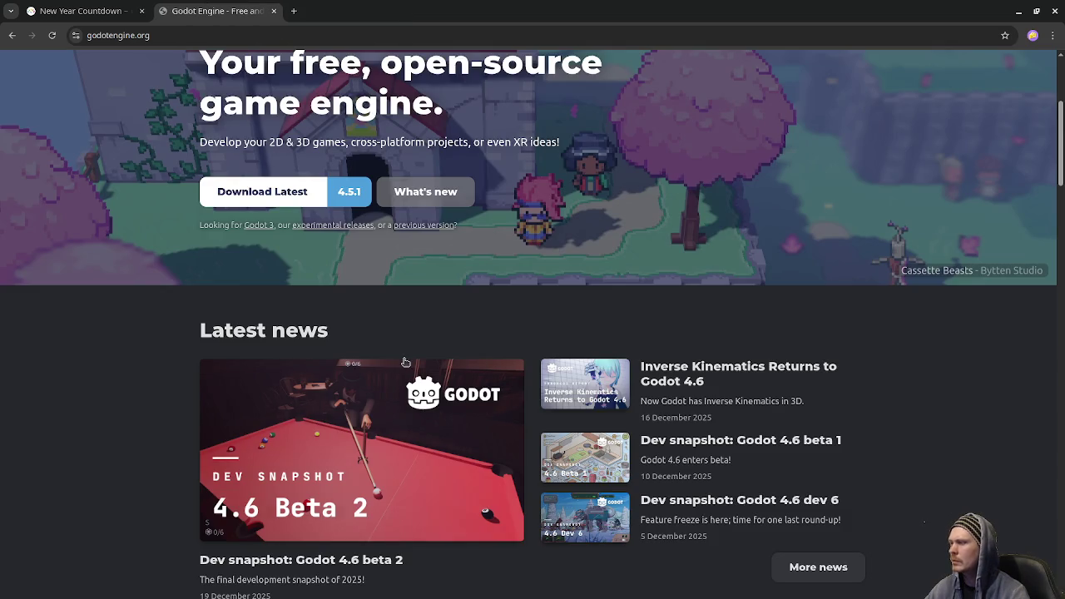
Open the Godot 4.5.1-stable download page in a new tab, then the homepage's full news list
scroll(405, 362, "down", 3)
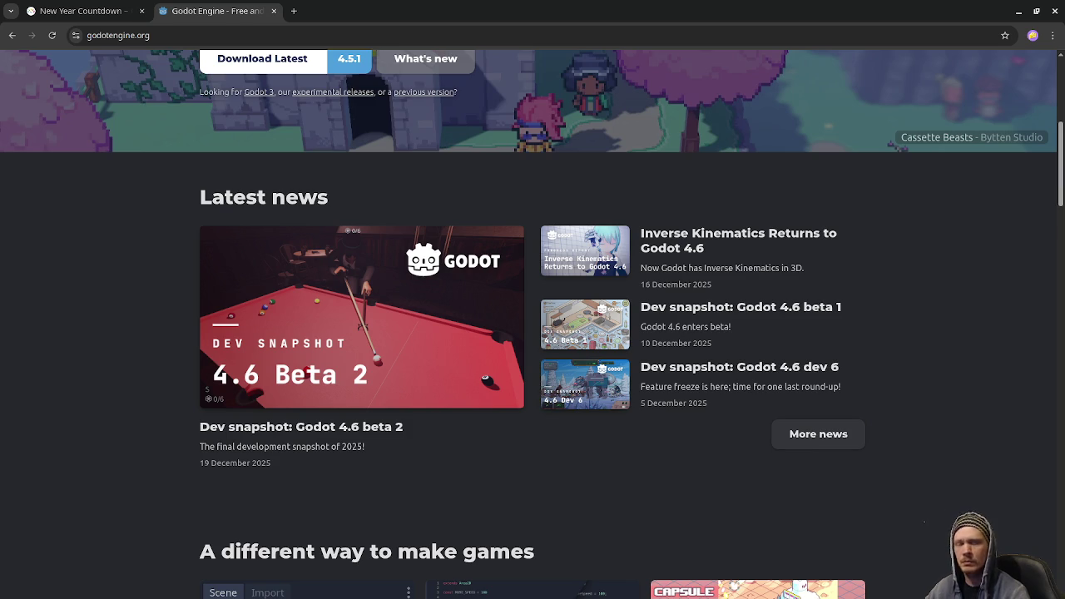
key("super")
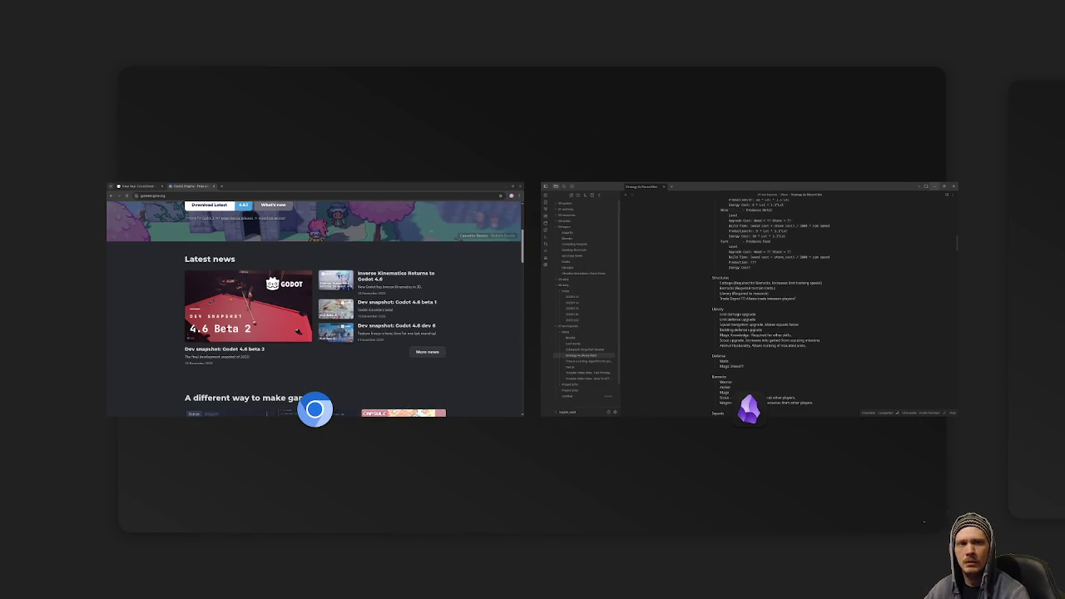
key("super")
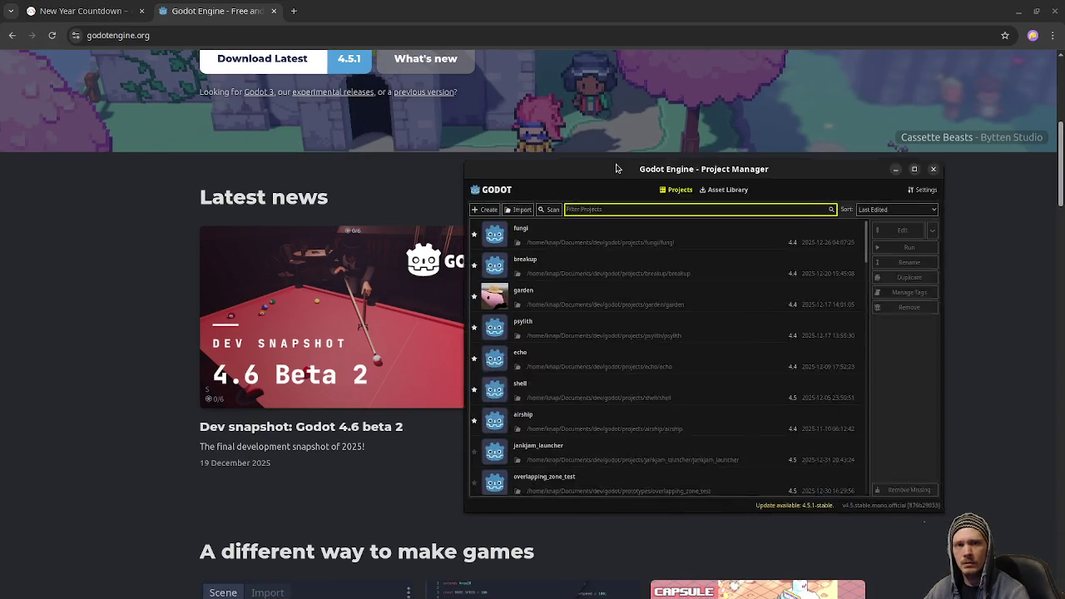
left_click(608, 483)
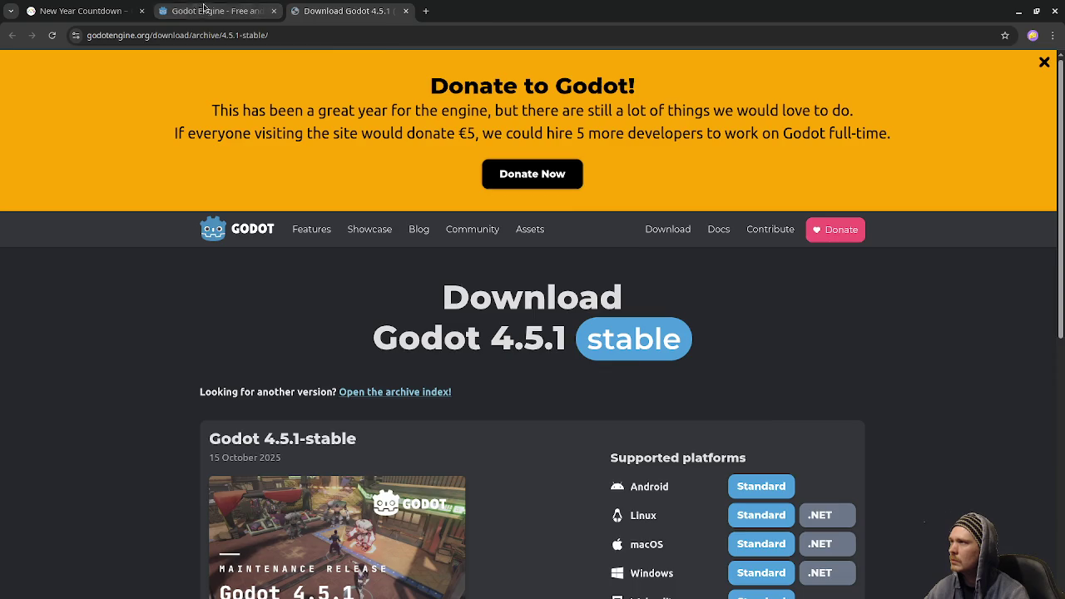
key("ctrl+shift+Tab")
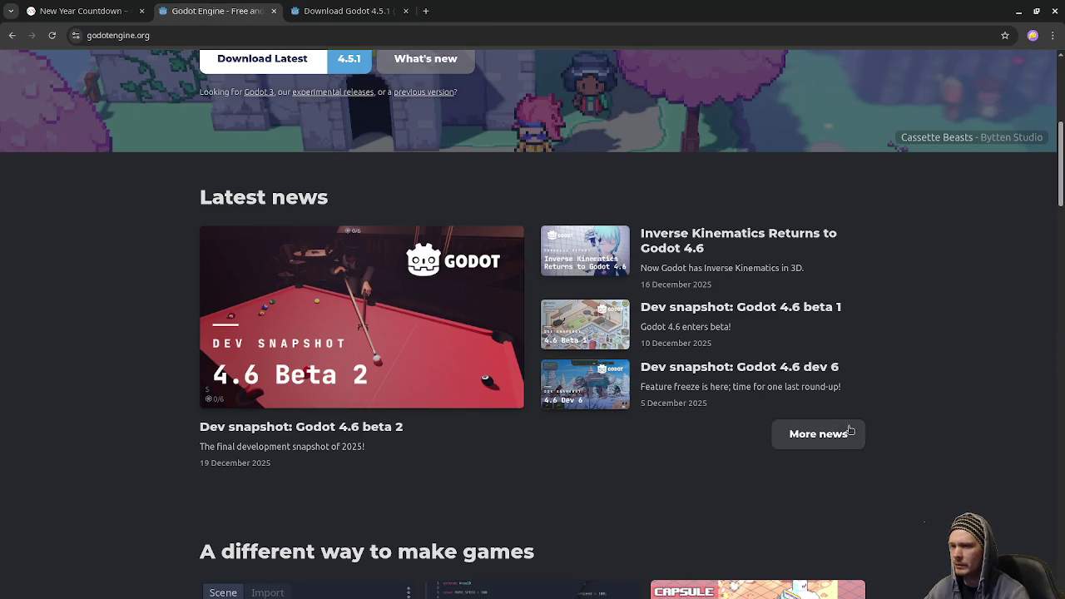
left_click(830, 435)
Browse the godotengine.org blog listing and open the Godot 4.5.1 RC 2 release post
scroll(840, 351, "down", 1)
scroll(840, 352, "down", 1)
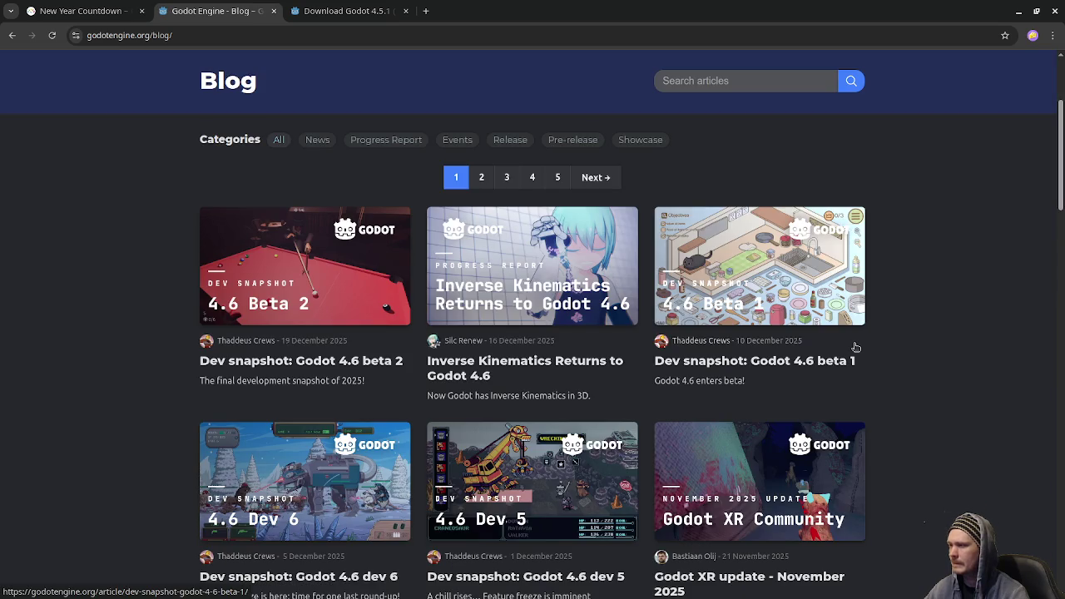
scroll(946, 338, "down", 1)
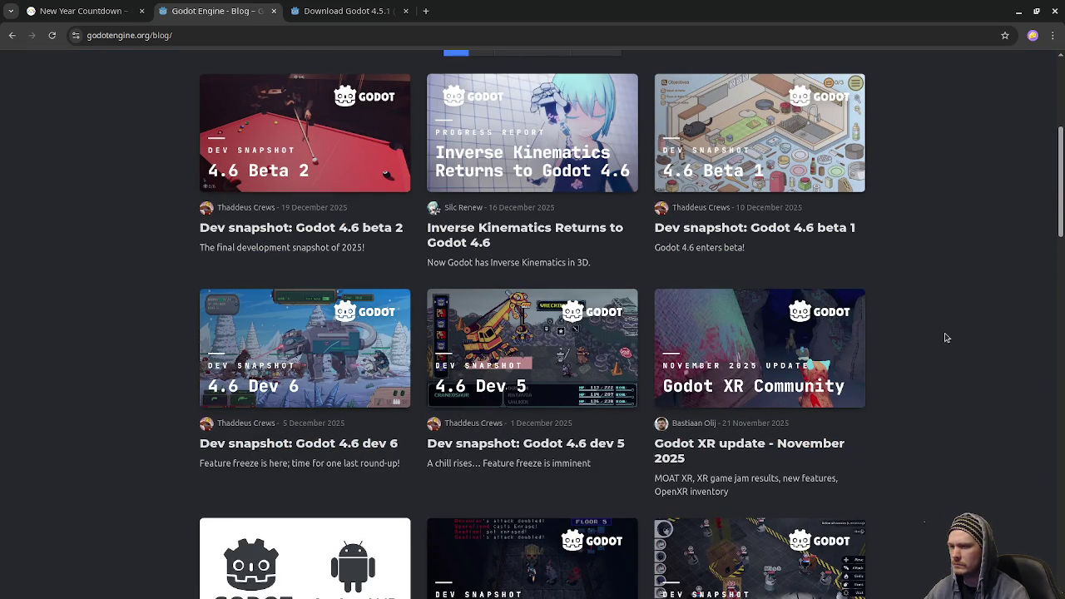
scroll(946, 338, "down", 2)
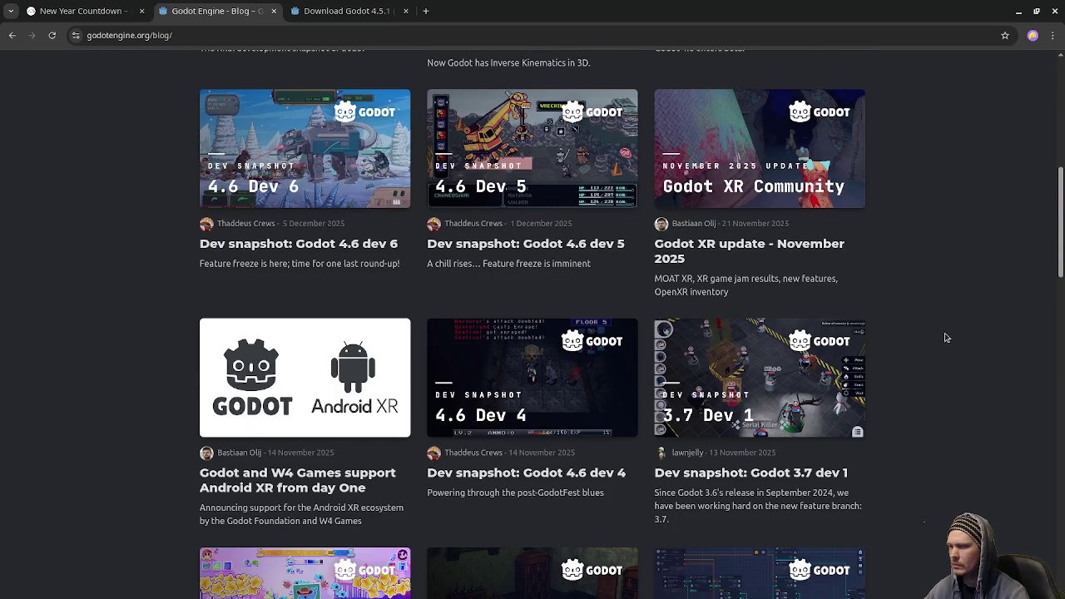
scroll(946, 338, "down", 3)
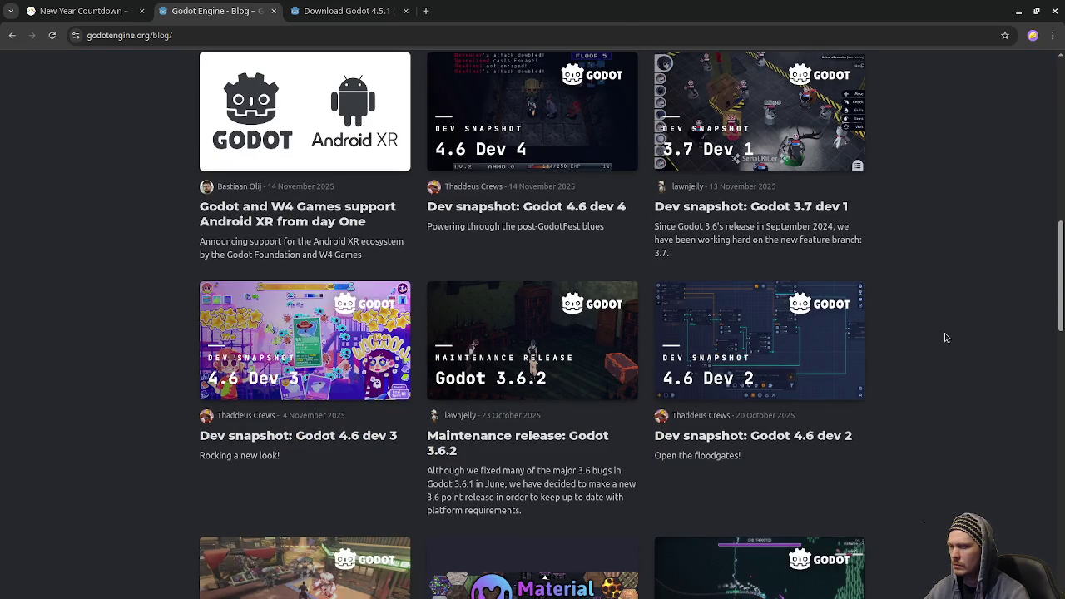
scroll(946, 338, "down", 2)
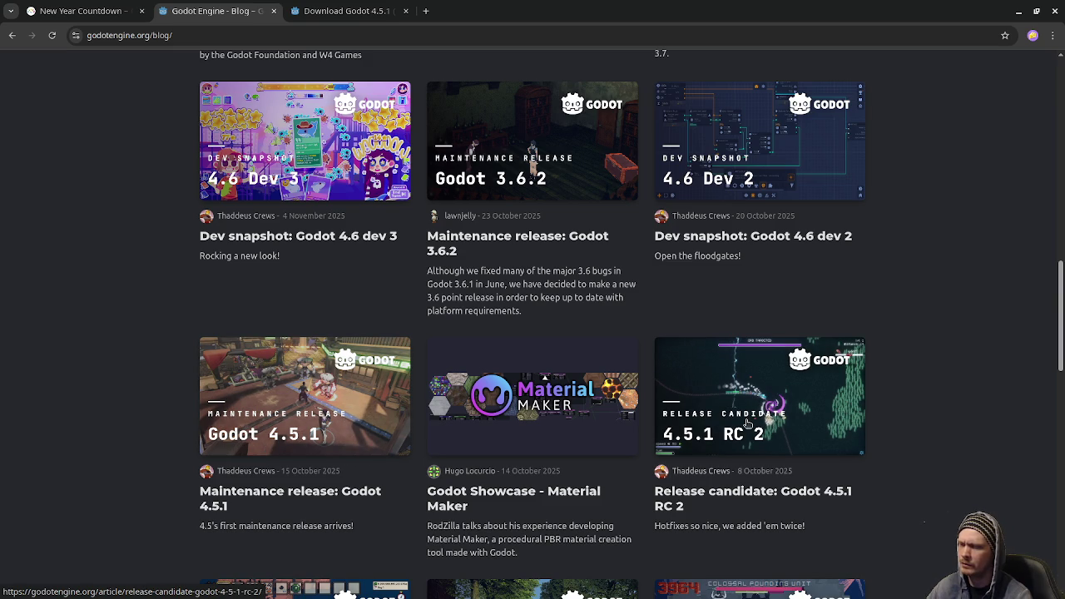
scroll(281, 422, "up", 2)
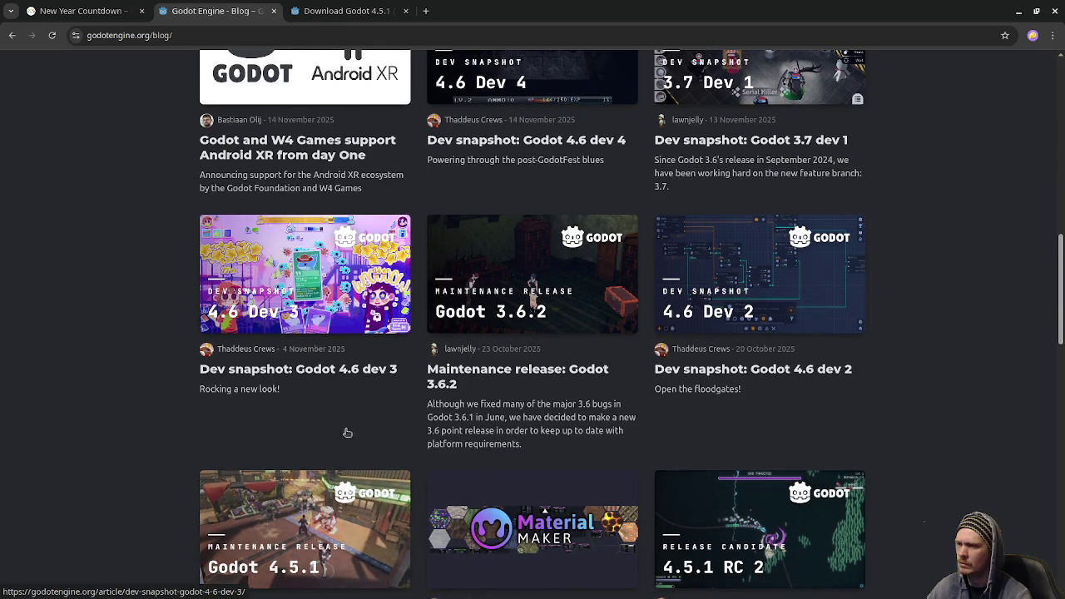
scroll(344, 431, "down", 2)
scroll(780, 438, "up", 4)
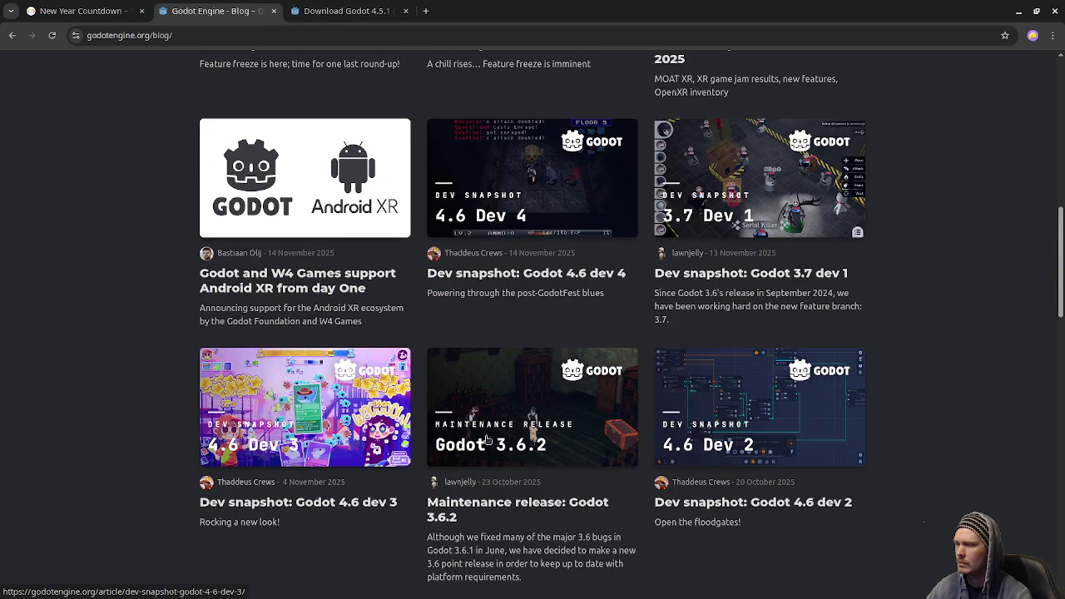
scroll(616, 433, "up", 3)
scroll(680, 428, "up", 2)
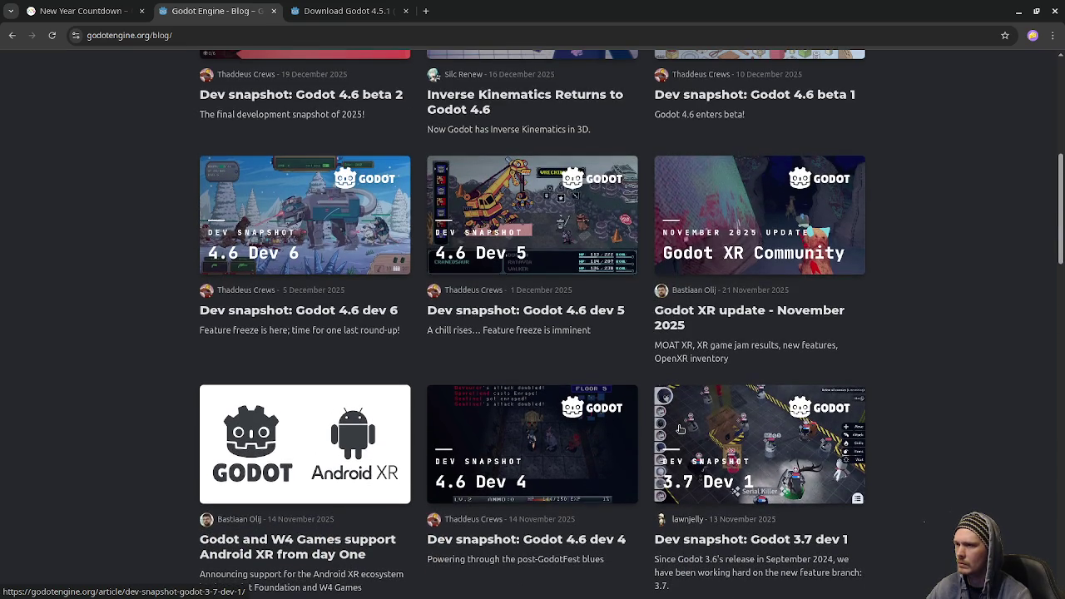
scroll(675, 427, "up", 3)
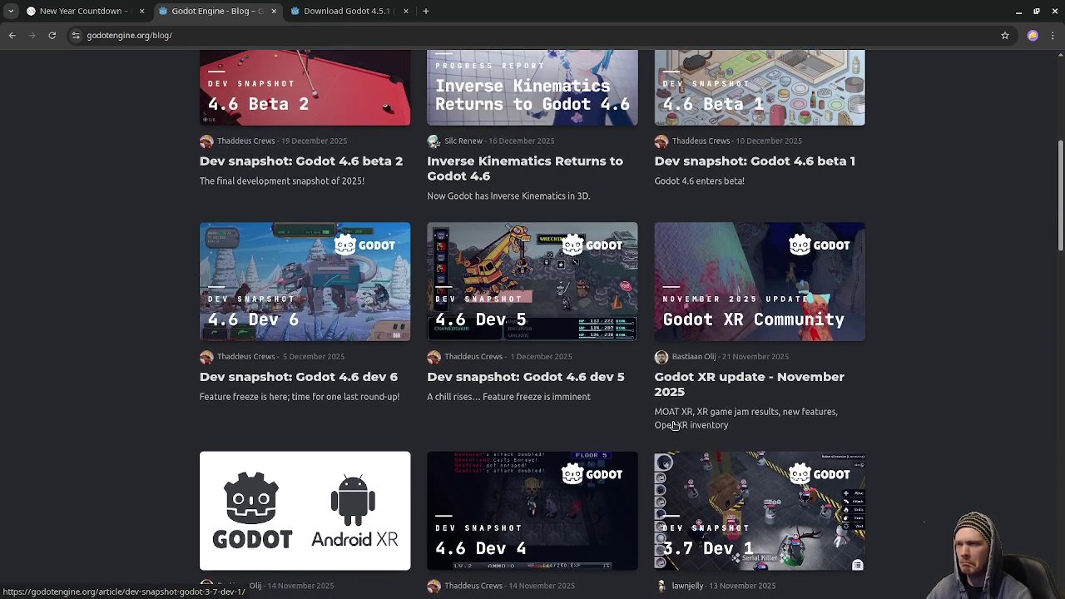
scroll(675, 427, "up", 1)
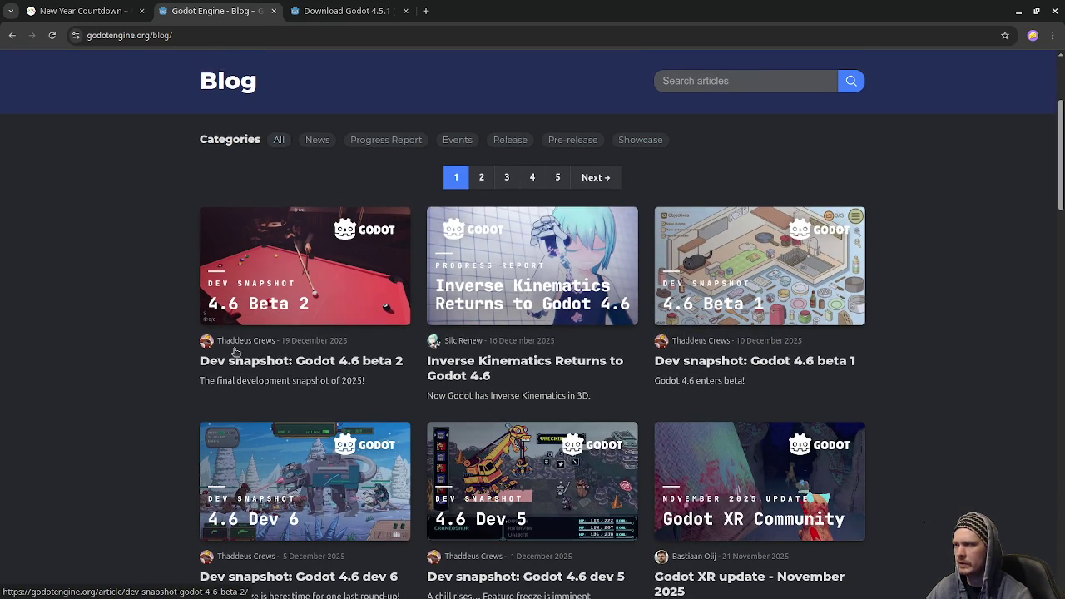
scroll(303, 303, "down", 7)
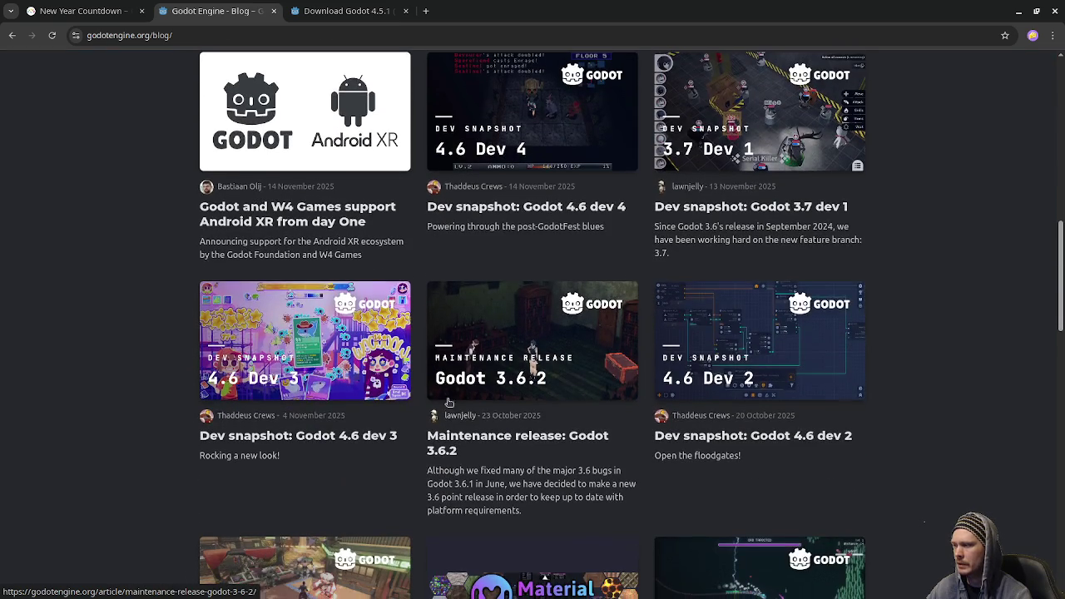
scroll(287, 397, "down", 5)
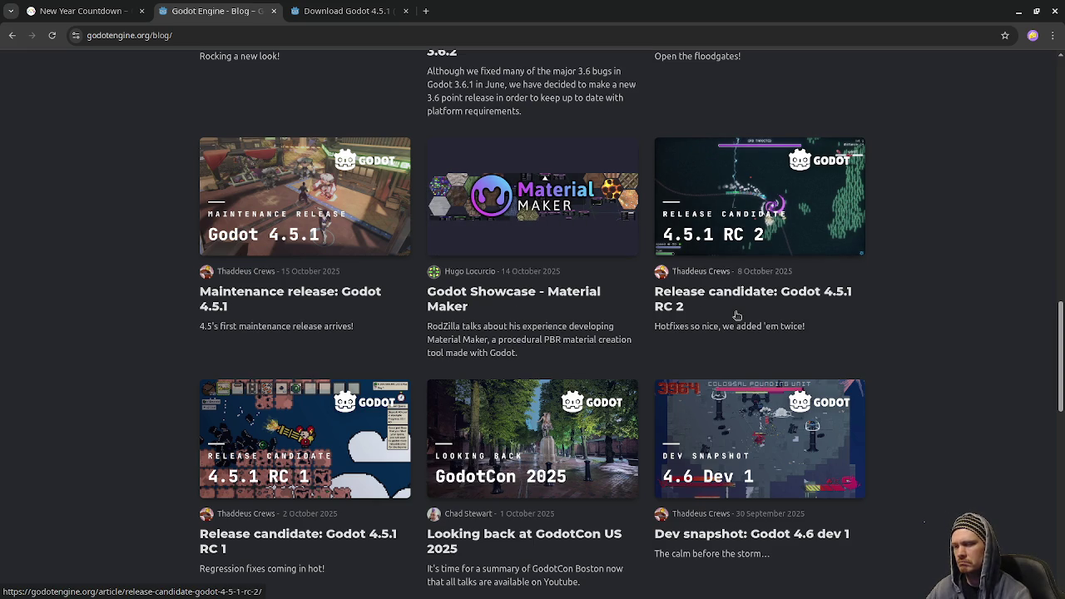
left_click(710, 295)
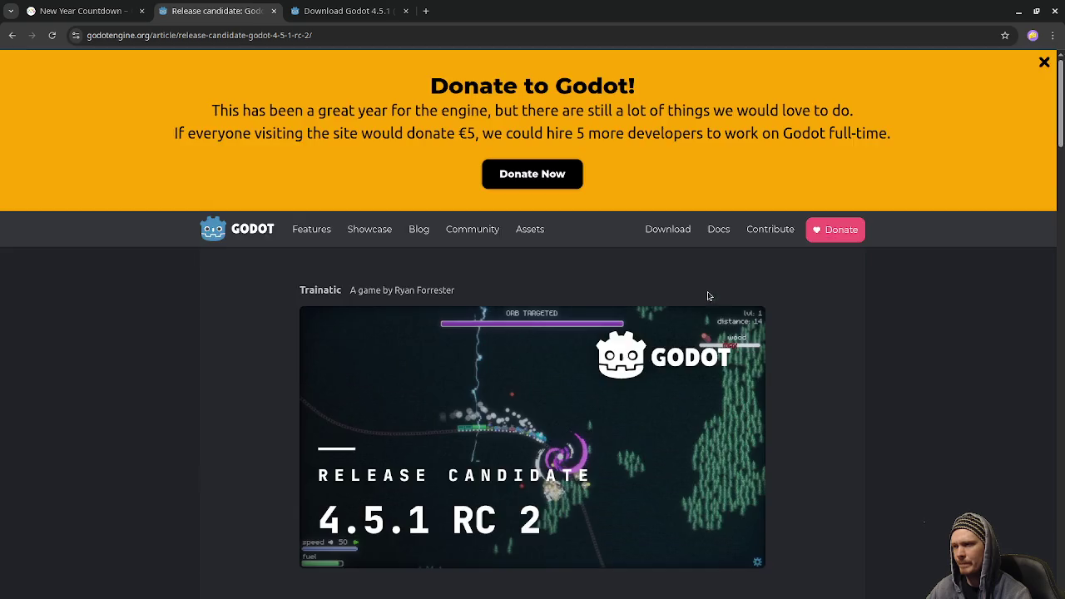
Read through the 4.5.1 RC 2 post, then go back to the blog listing
scroll(716, 316, "down", 3)
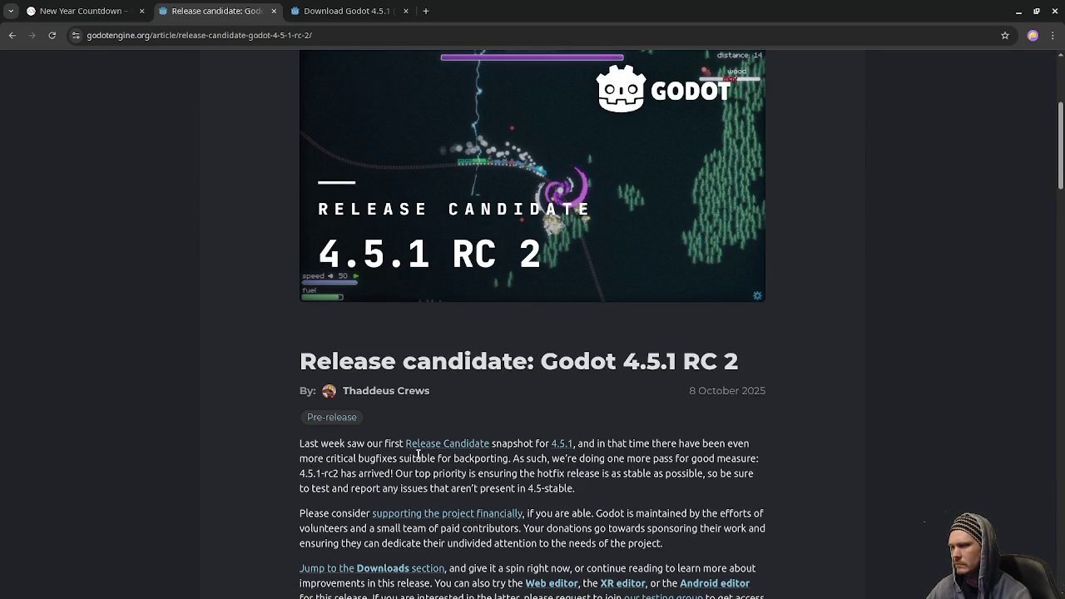
scroll(433, 469, "down", 2)
scroll(450, 471, "down", 3)
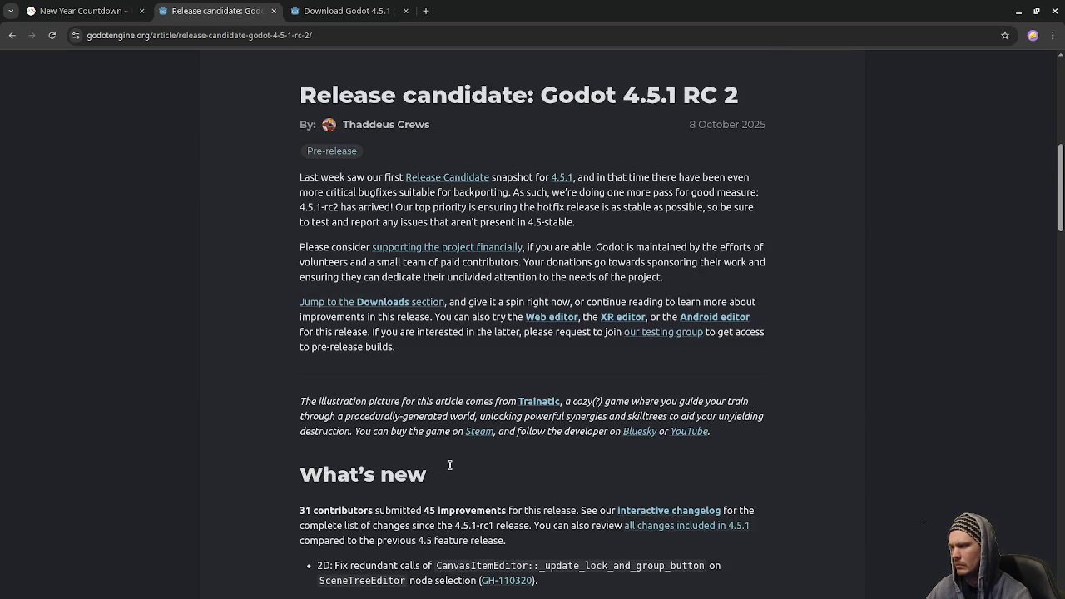
key("alt+Left")
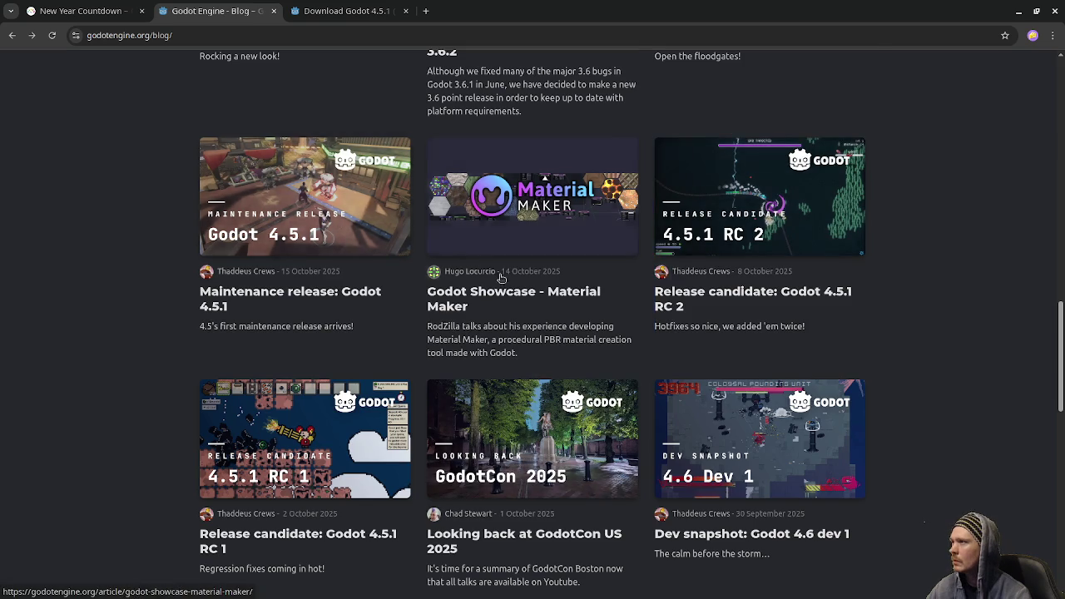
Open the Godot 4.5 Docs from the site's top bar and expand the Manual section
scroll(499, 273, "up", 5)
scroll(469, 226, "up", 5)
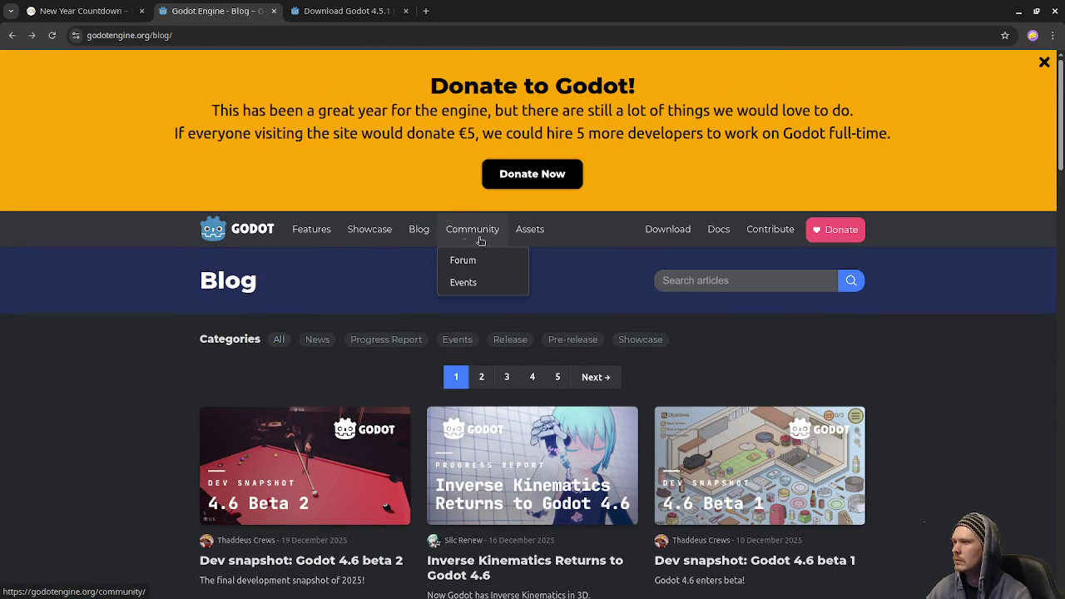
left_click(717, 230)
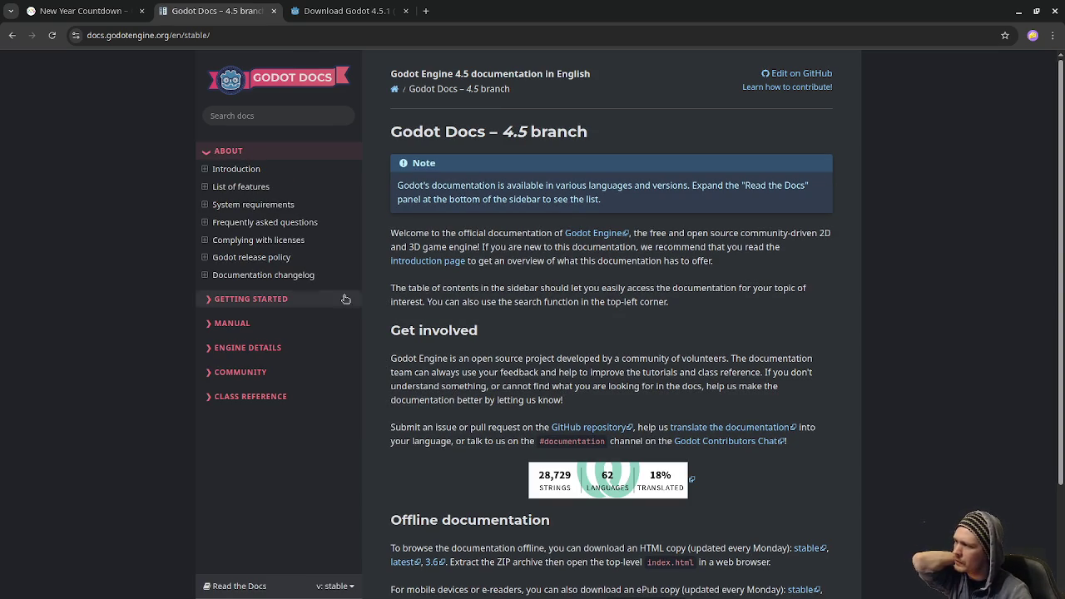
left_click(254, 323)
Go to Manual's Networking page and read the High-level multiplayer guide's TCP versus UDP section
scroll(251, 403, "down", 3)
left_click(234, 323)
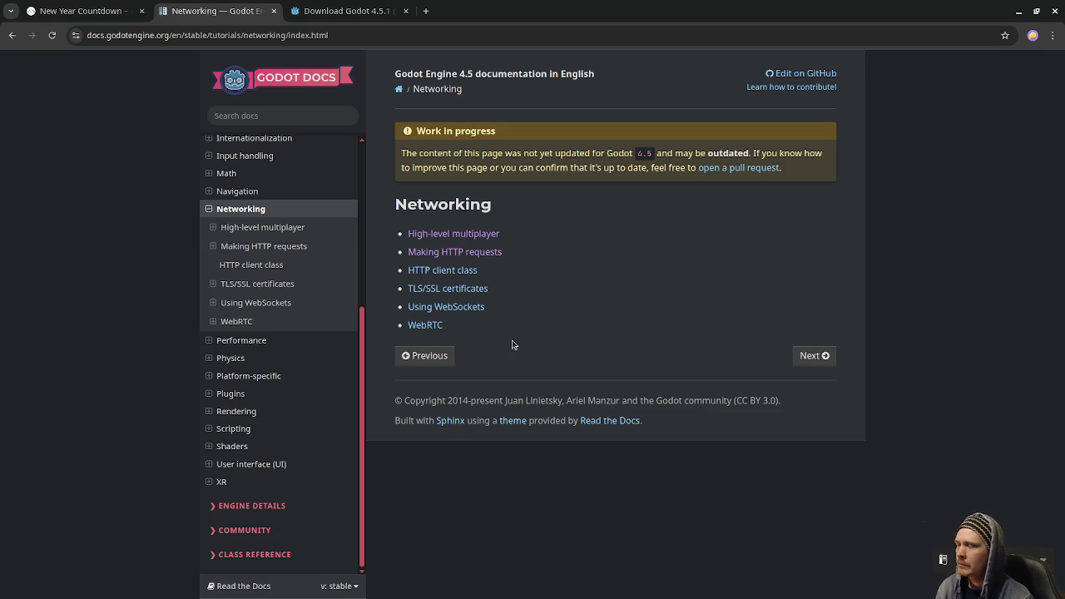
left_click(486, 233)
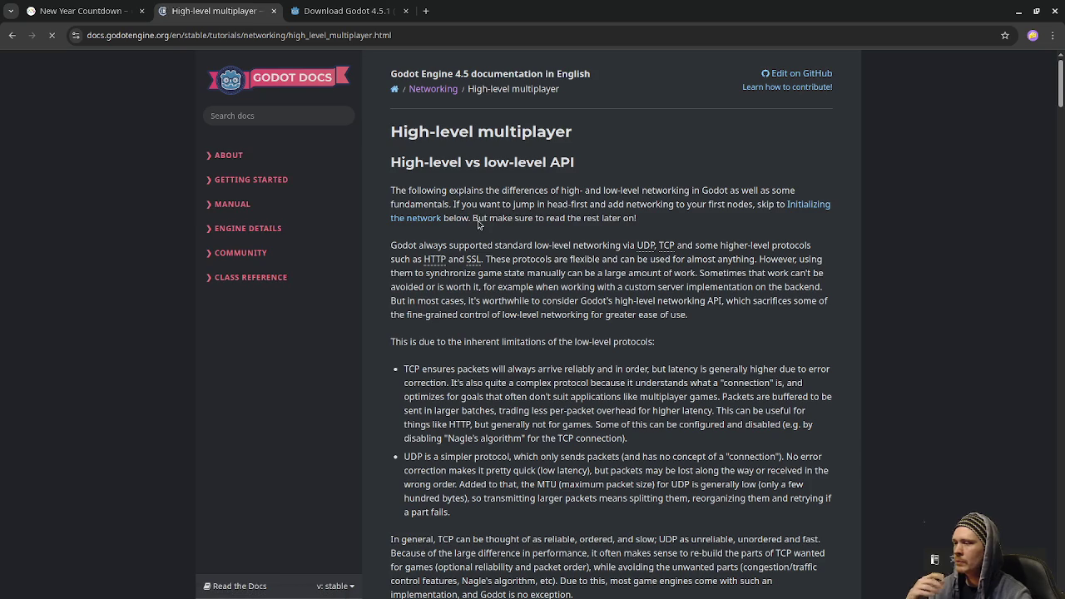
scroll(586, 269, "down", 5)
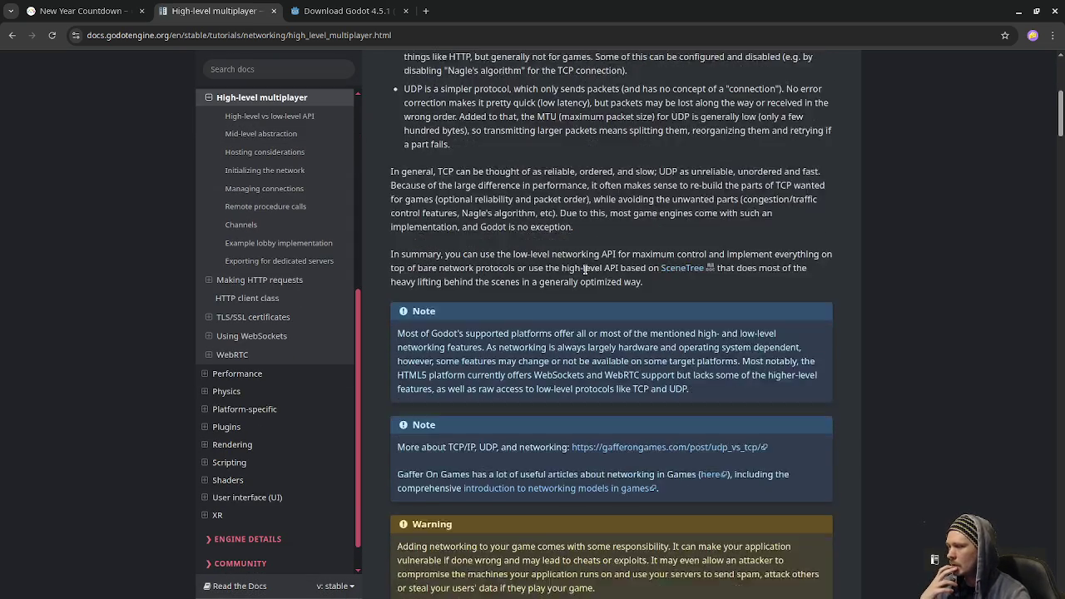
scroll(590, 274, "down", 5)
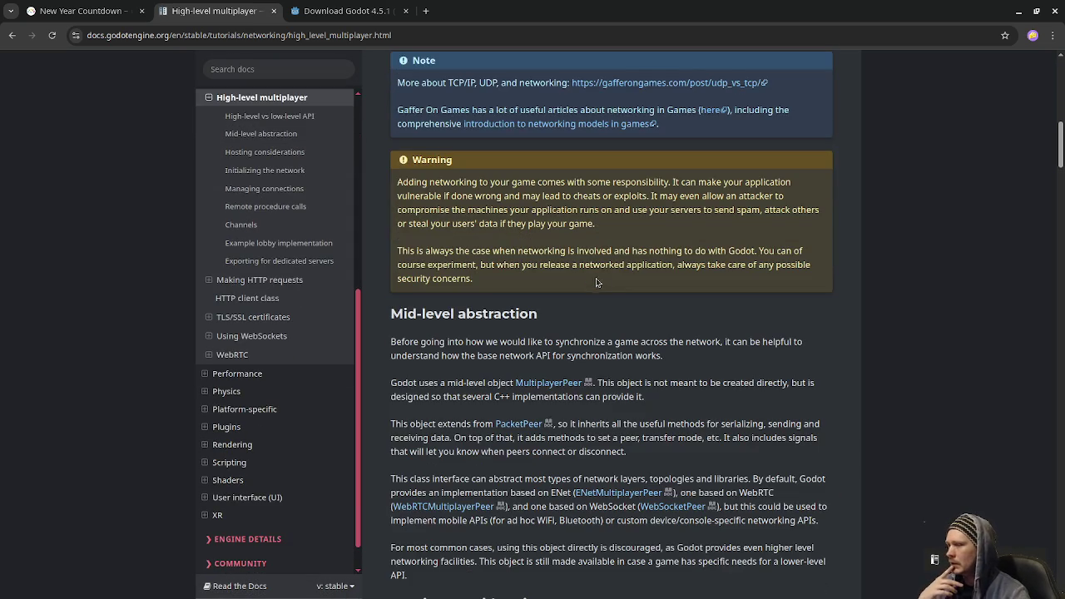
scroll(596, 283, "up", 10)
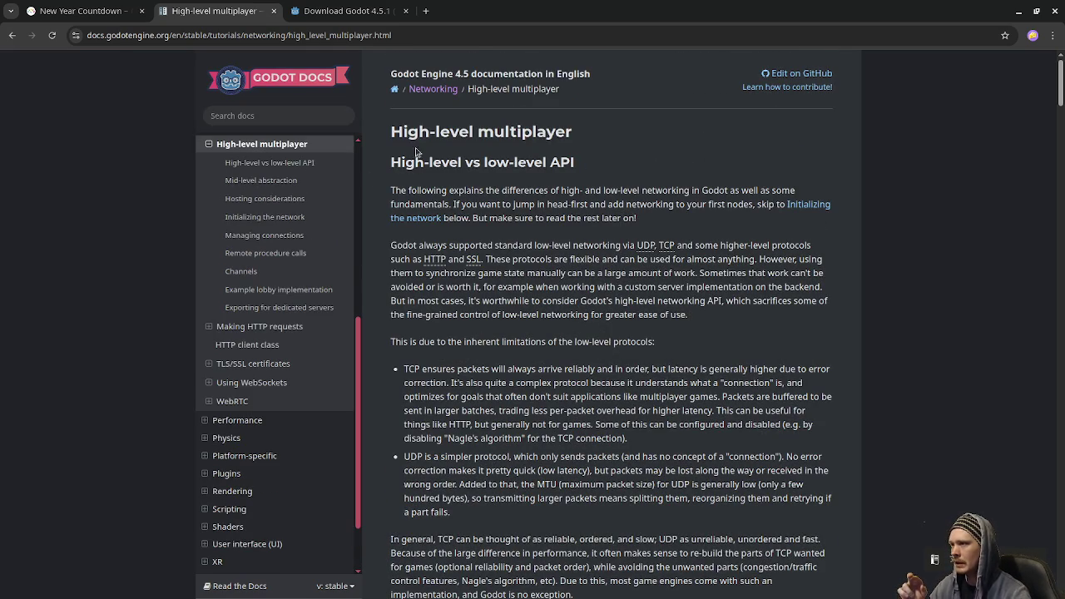
scroll(593, 312, "down", 2)
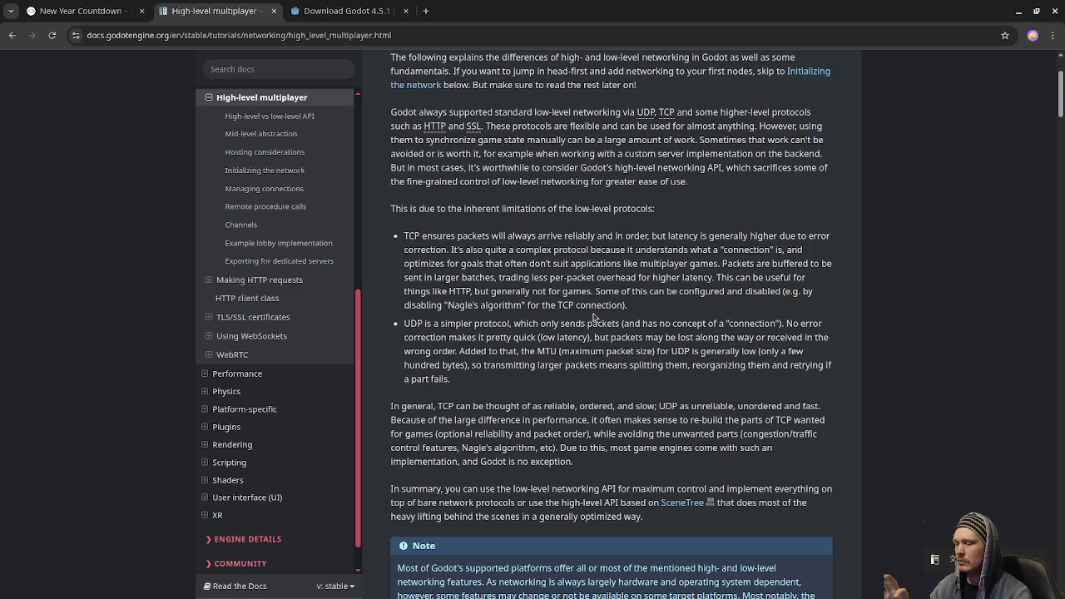
scroll(603, 328, "down", 2)
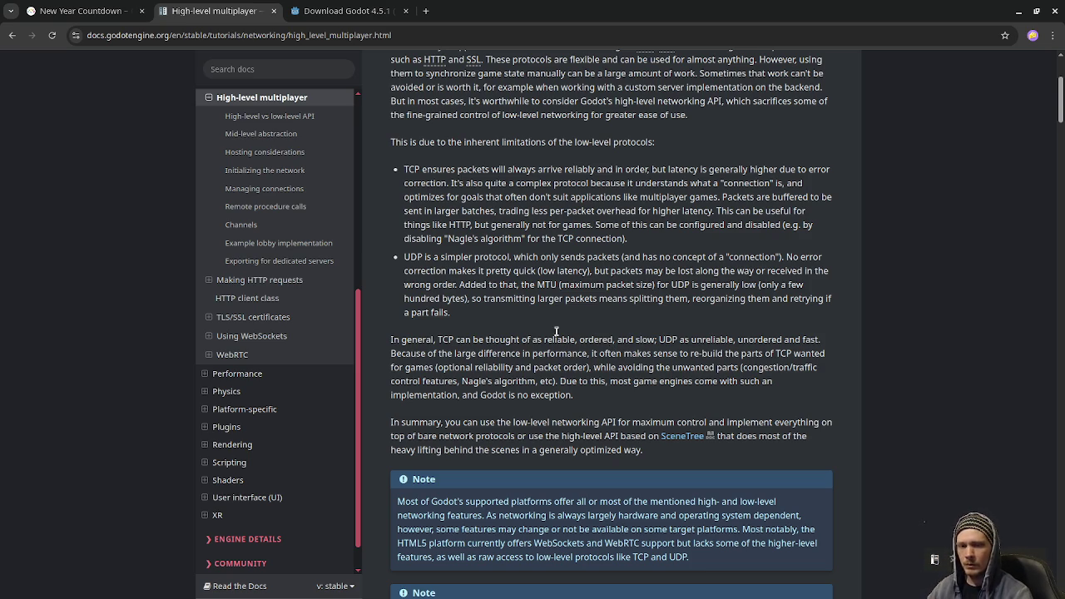
Switch to the Download Godot 4.5.1 tab and scroll through it
left_click(341, 6)
scroll(393, 381, "down", 3)
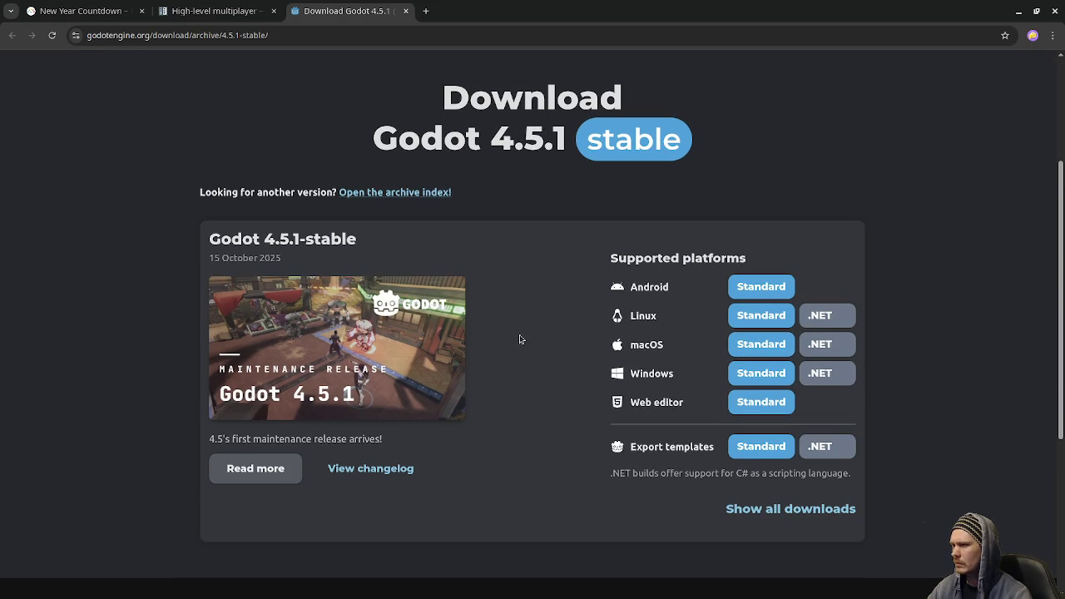
scroll(520, 339, "up", 3)
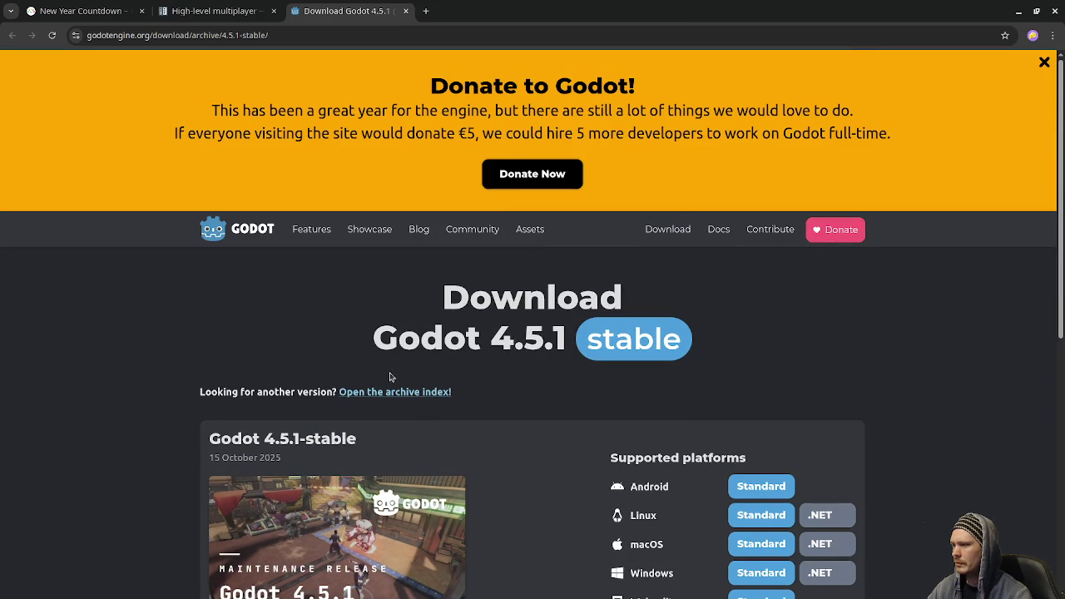
scroll(493, 403, "down", 2)
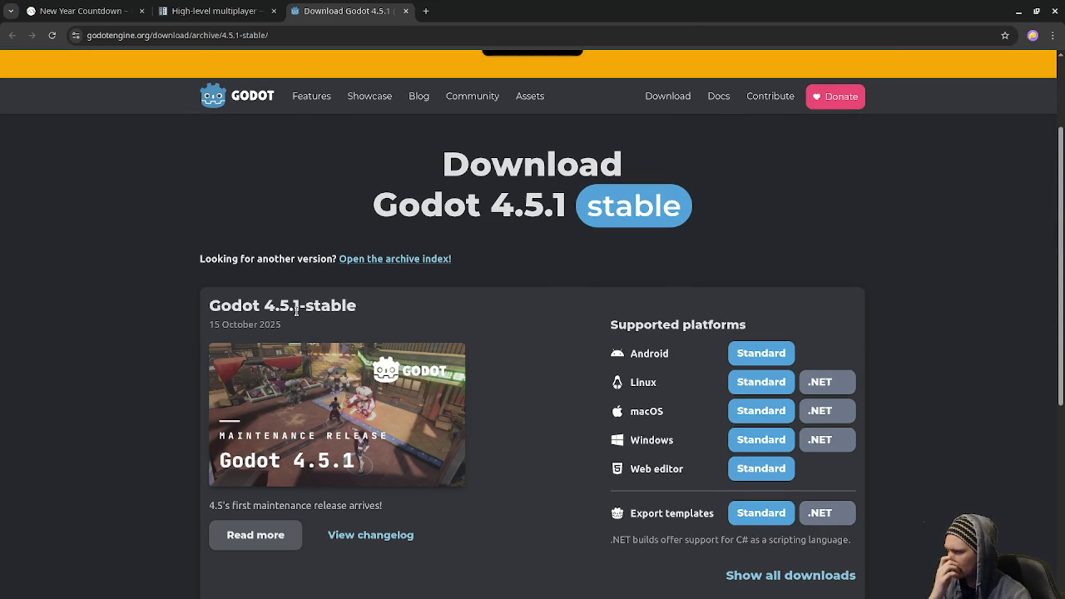
Open the blog listing, scroll to the bottom and go to page 2
left_click(410, 98)
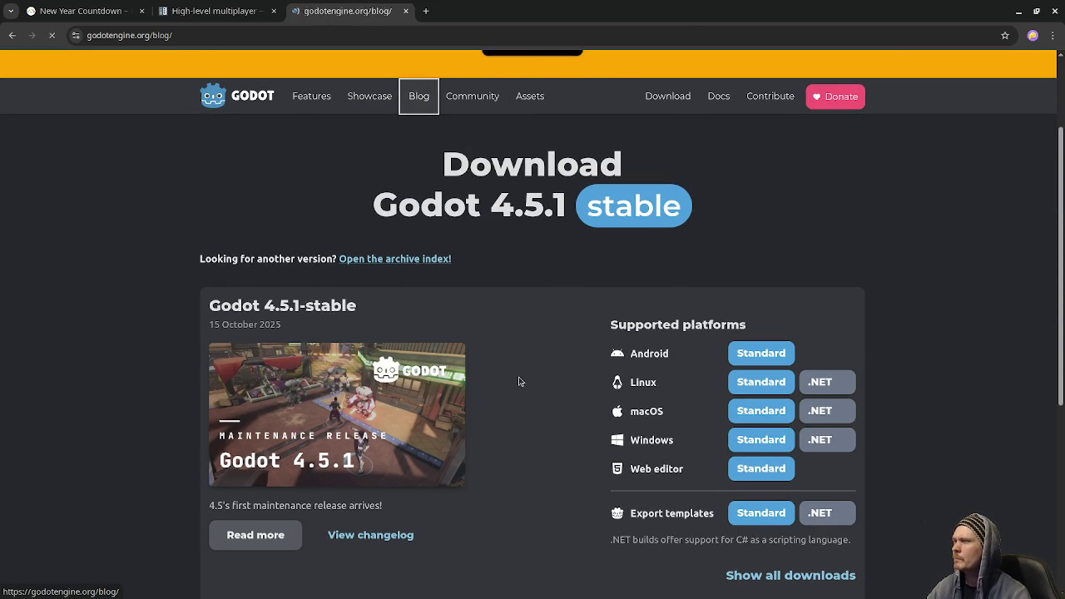
scroll(511, 375, "down", 2)
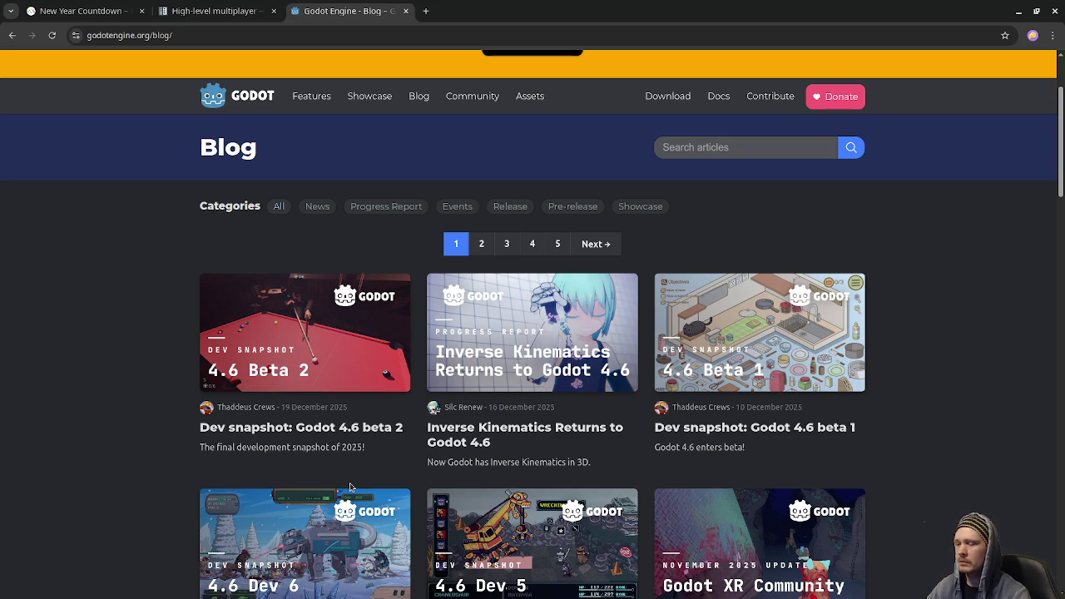
scroll(350, 488, "down", 3)
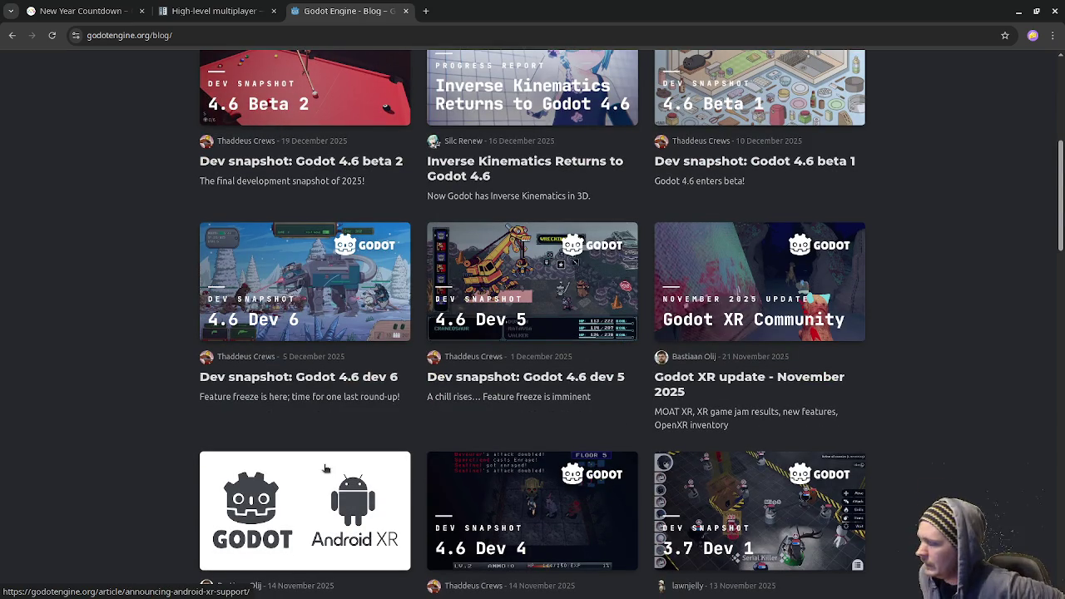
scroll(326, 468, "down", 3)
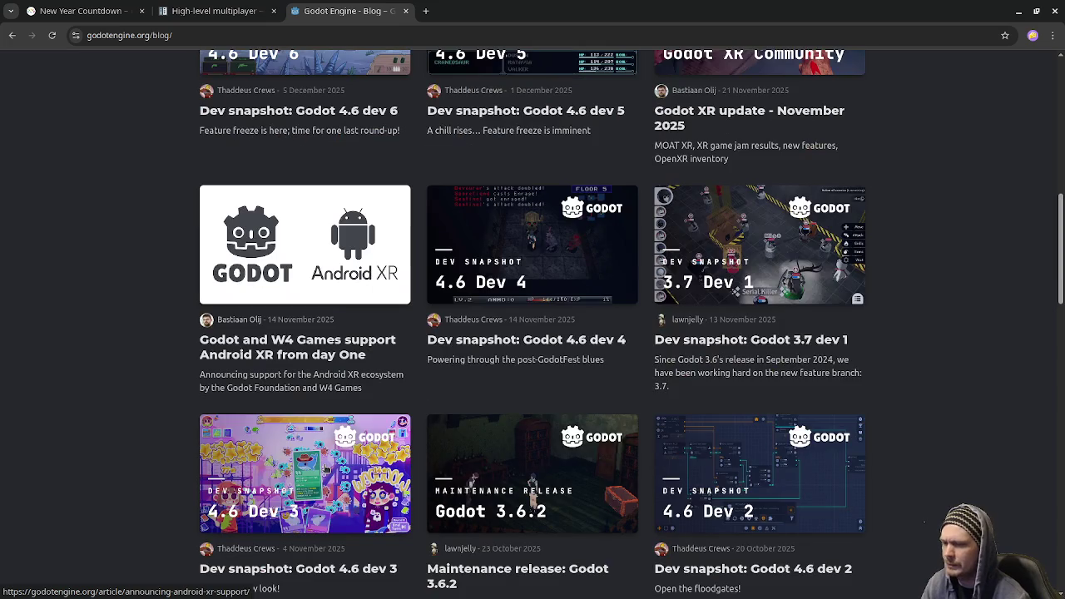
scroll(367, 449, "down", 1)
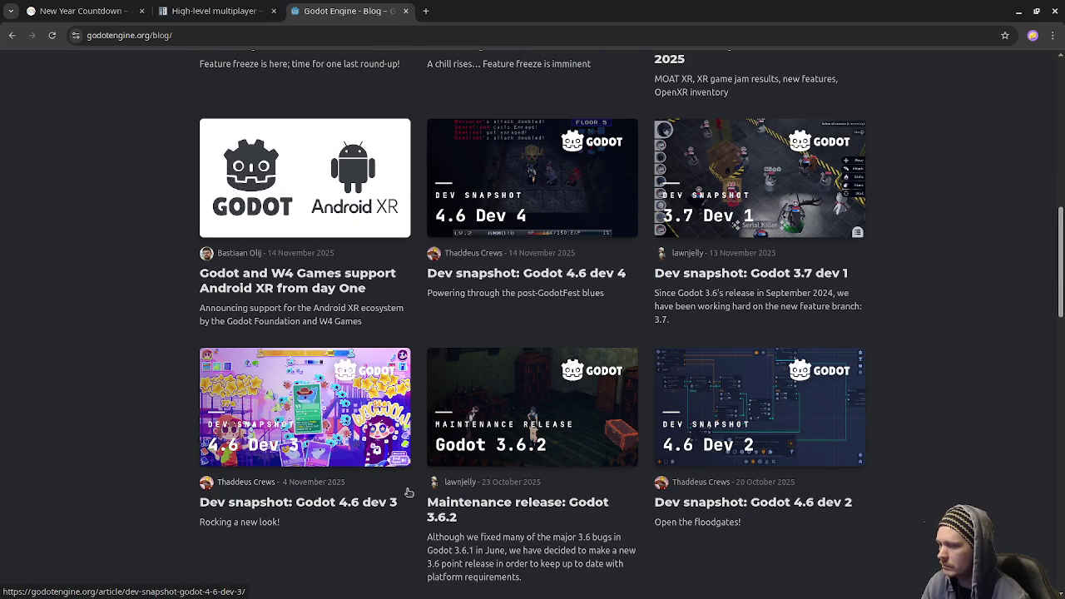
scroll(412, 496, "down", 2)
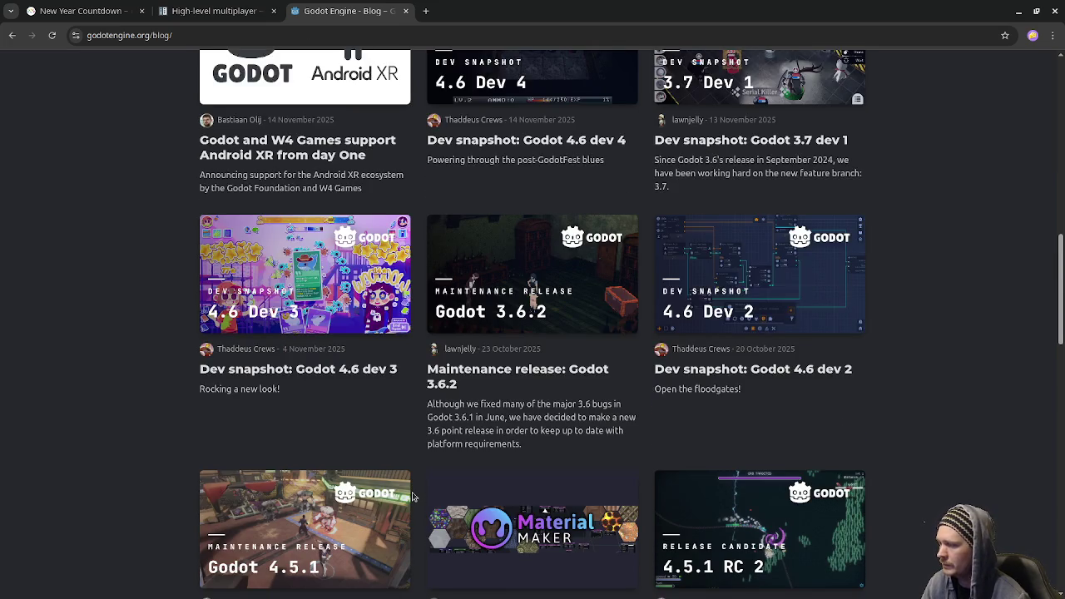
scroll(412, 497, "down", 2)
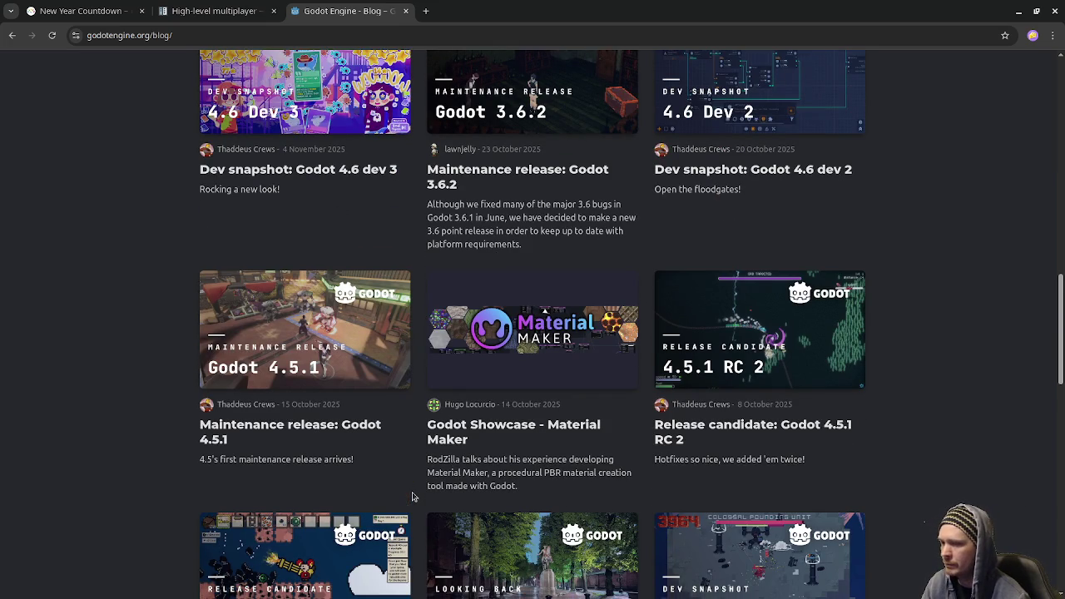
scroll(411, 497, "down", 2)
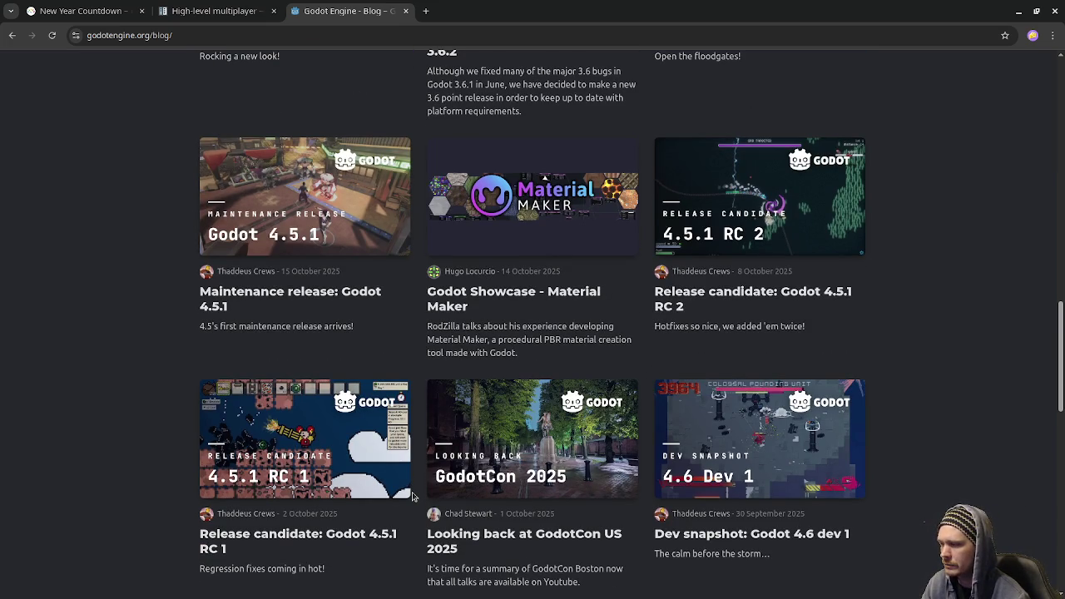
scroll(412, 497, "down", 4)
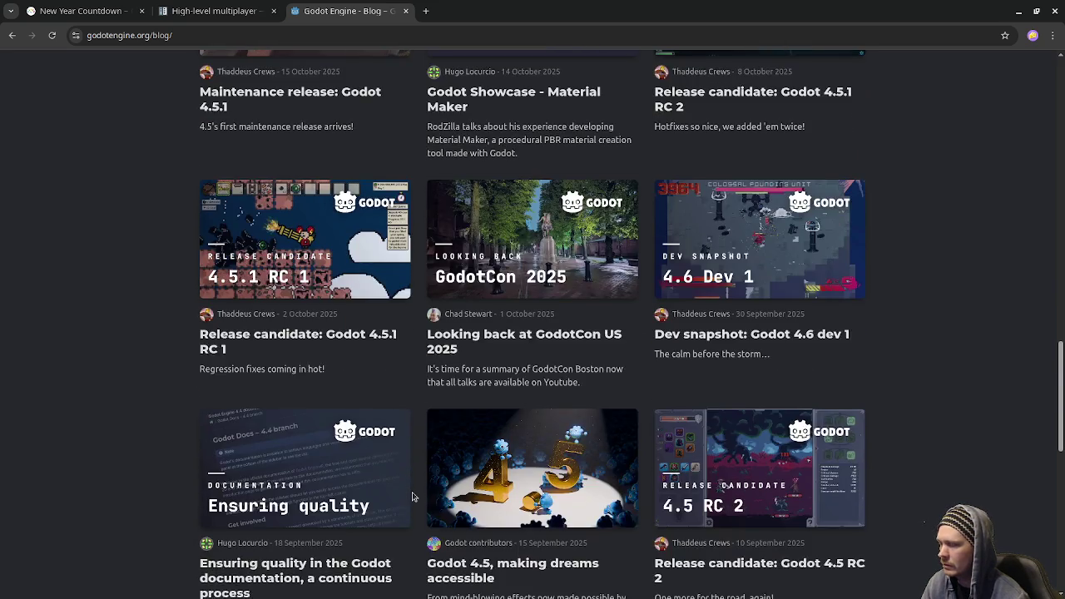
scroll(412, 497, "down", 5)
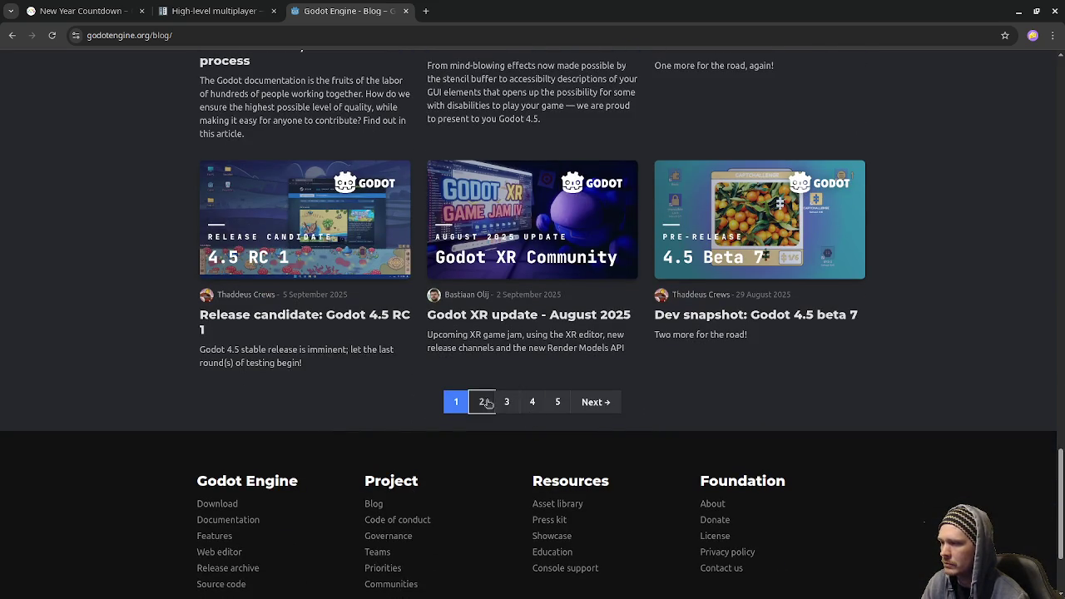
left_click(483, 405)
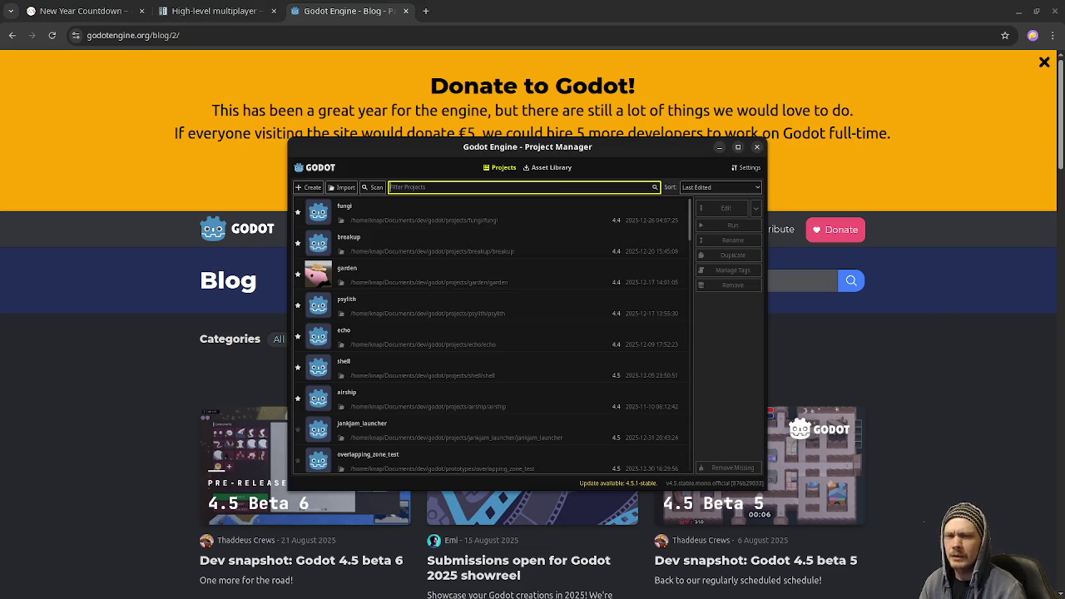
scroll(387, 433, "down", 1)
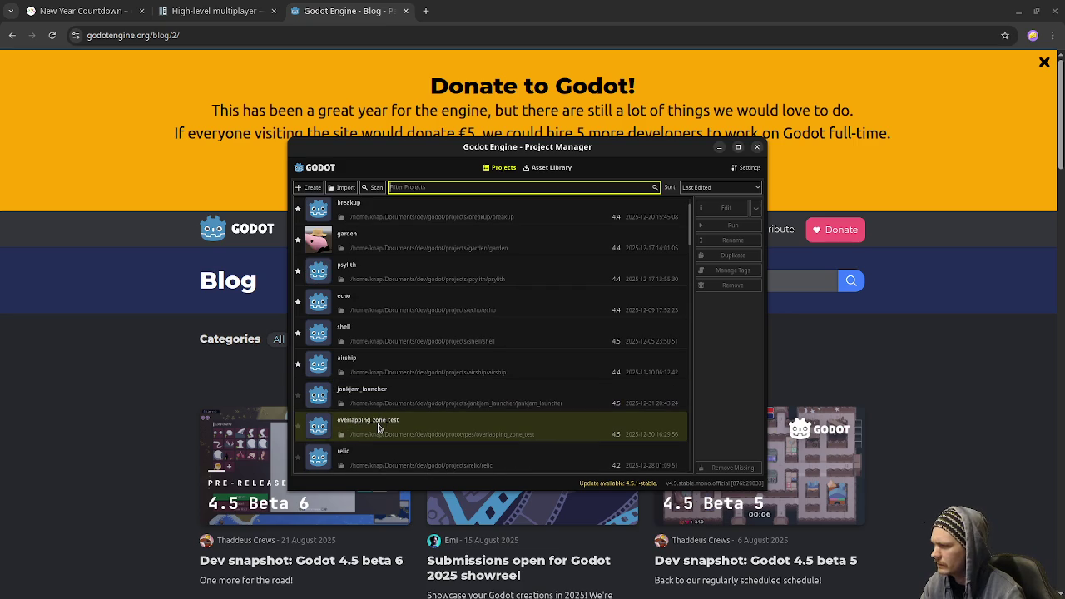
scroll(380, 428, "down", 2)
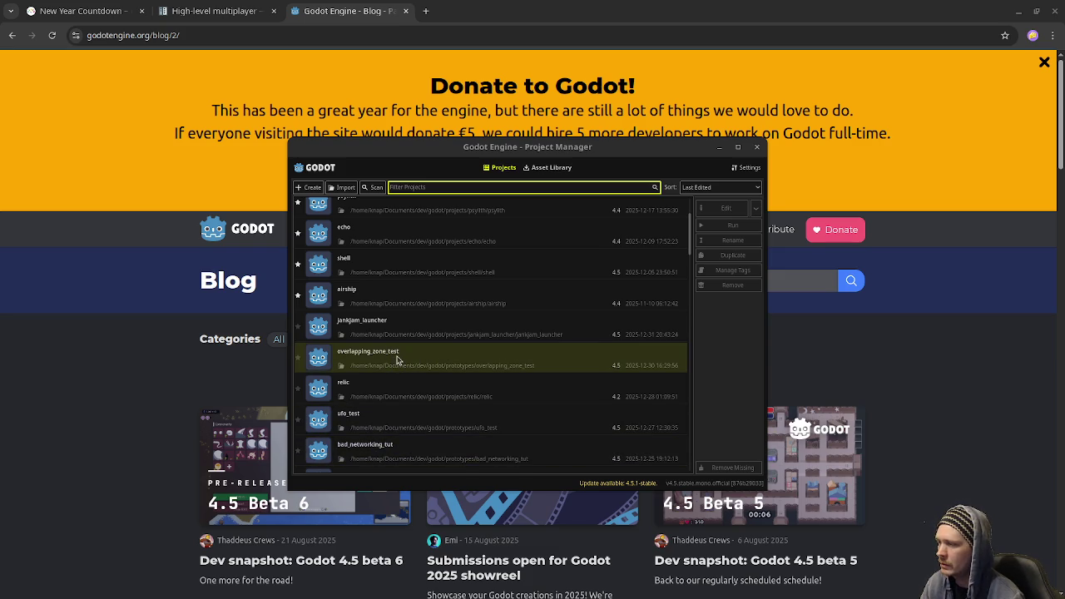
Open the overlapping_zone_test project from the Project Manager into the editor on main.tscn
left_click(397, 360)
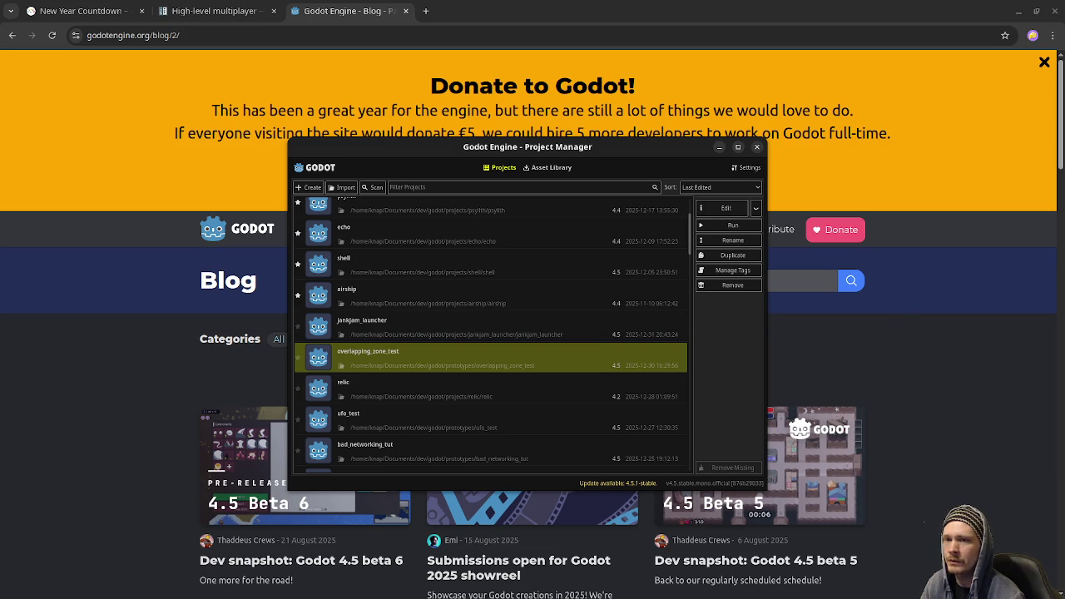
double_click(492, 359)
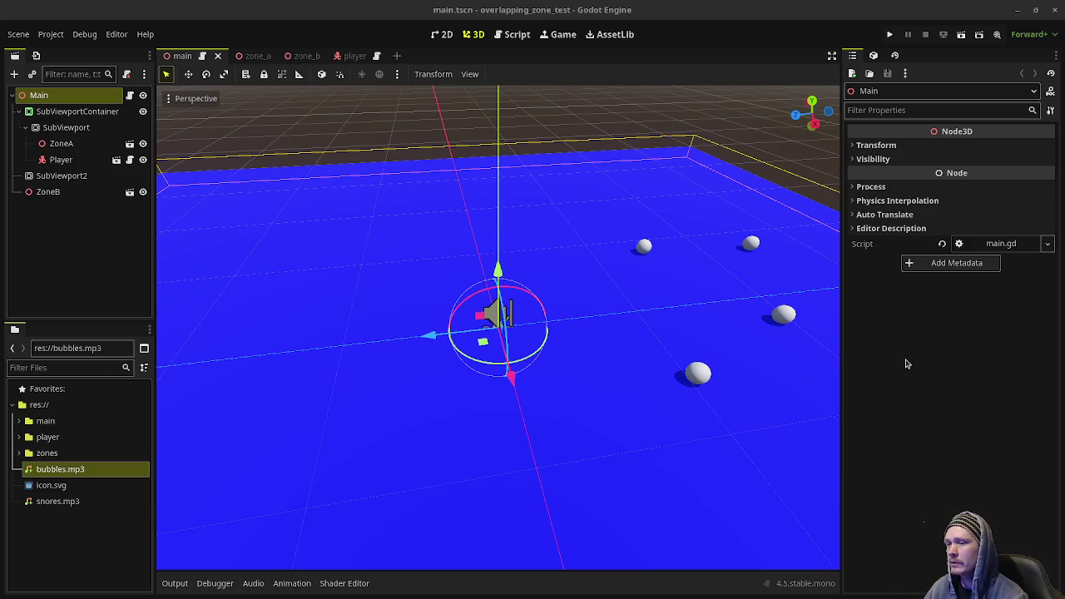
key("super")
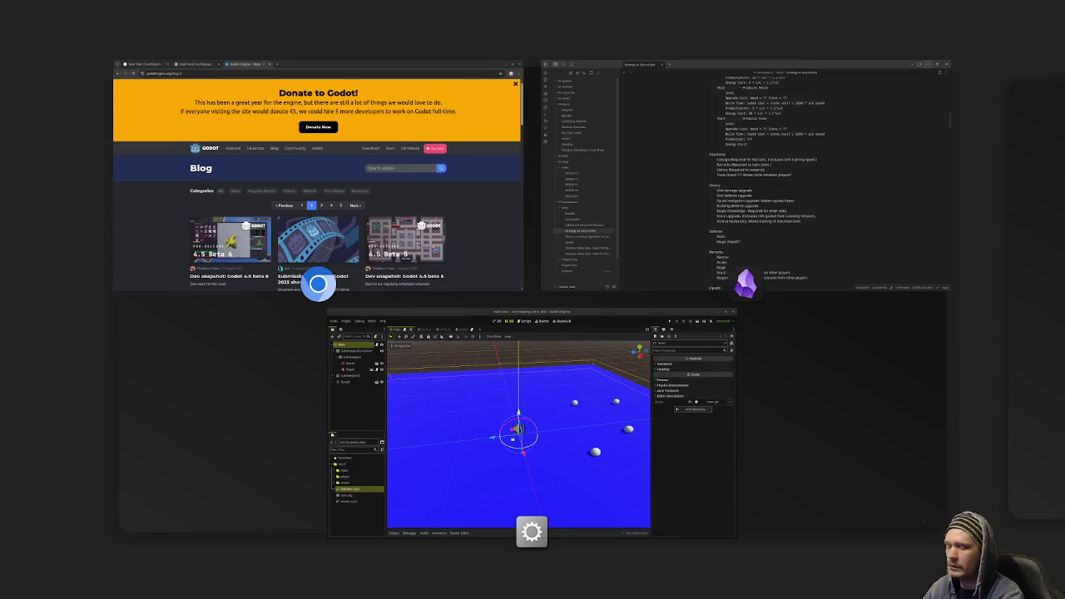
In Aseprite, create a new 1600×1600 sprite and maximize the window
left_click(798, 158)
left_click(197, 91)
left_click(208, 106)
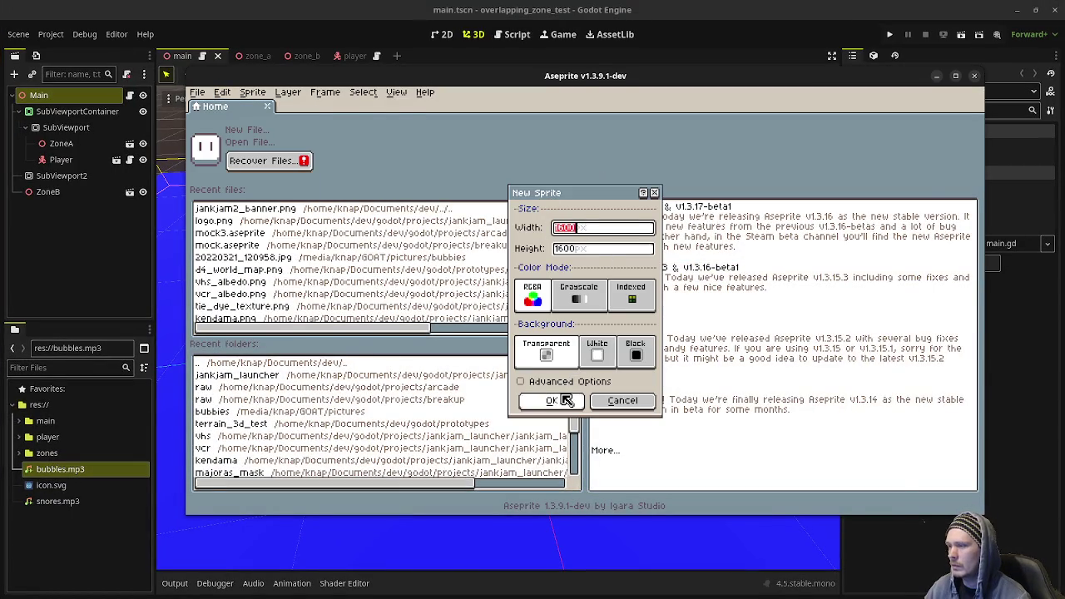
left_click(553, 400)
left_click(955, 76)
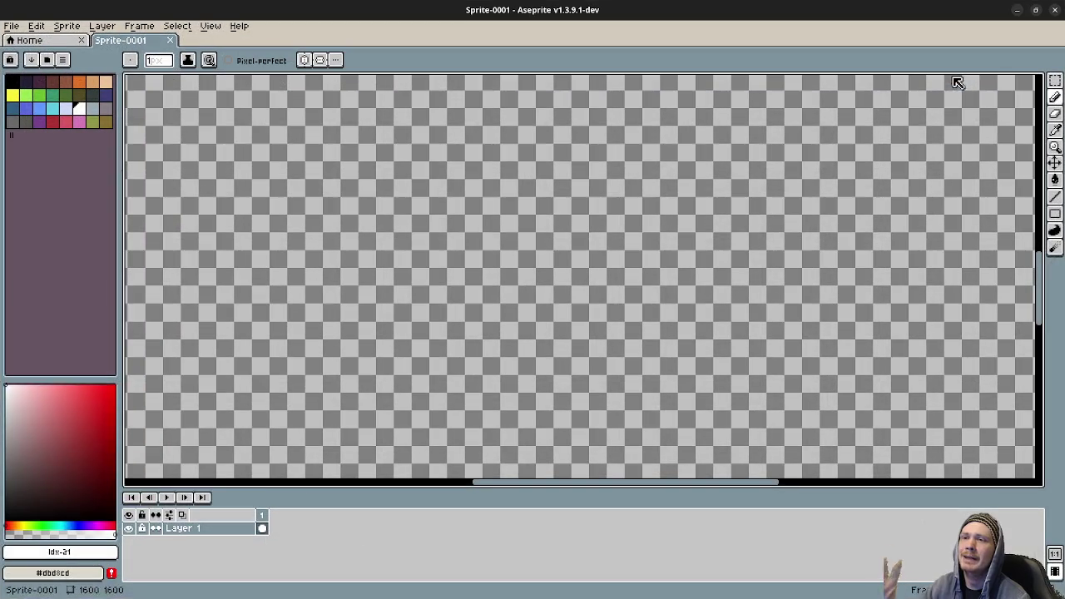
Fill the whole canvas dark navy with the Paint Bucket, then pick white as drawing colour
left_click(31, 83)
key("g")
left_click(411, 211)
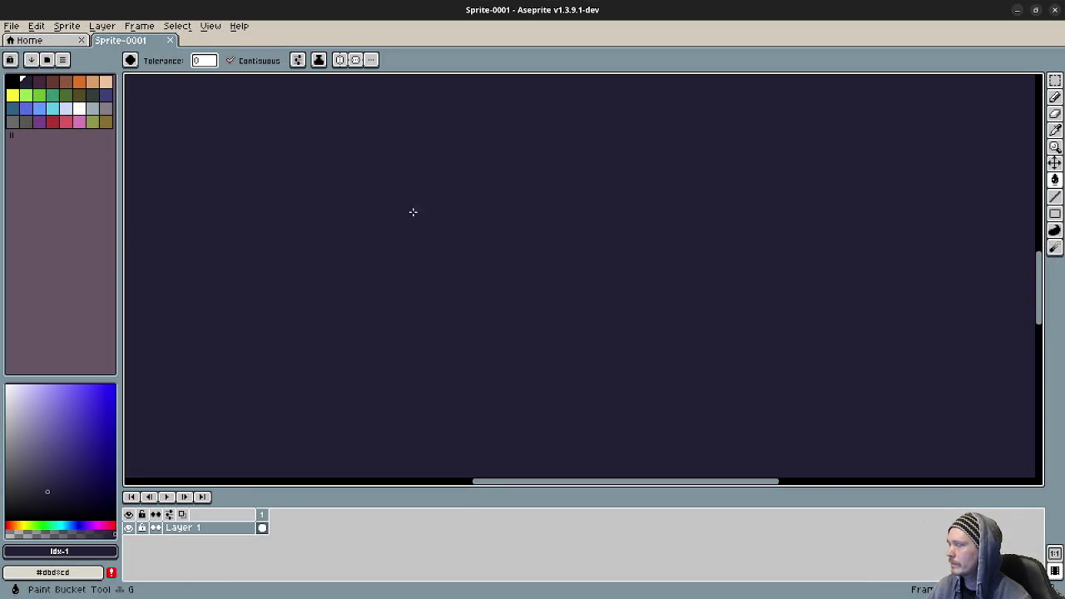
left_click(79, 110)
With the Pencil, draw the outline of the large box in white
key("b")
left_click_drag(487, 195, 652, 254)
key("ctrl+z")
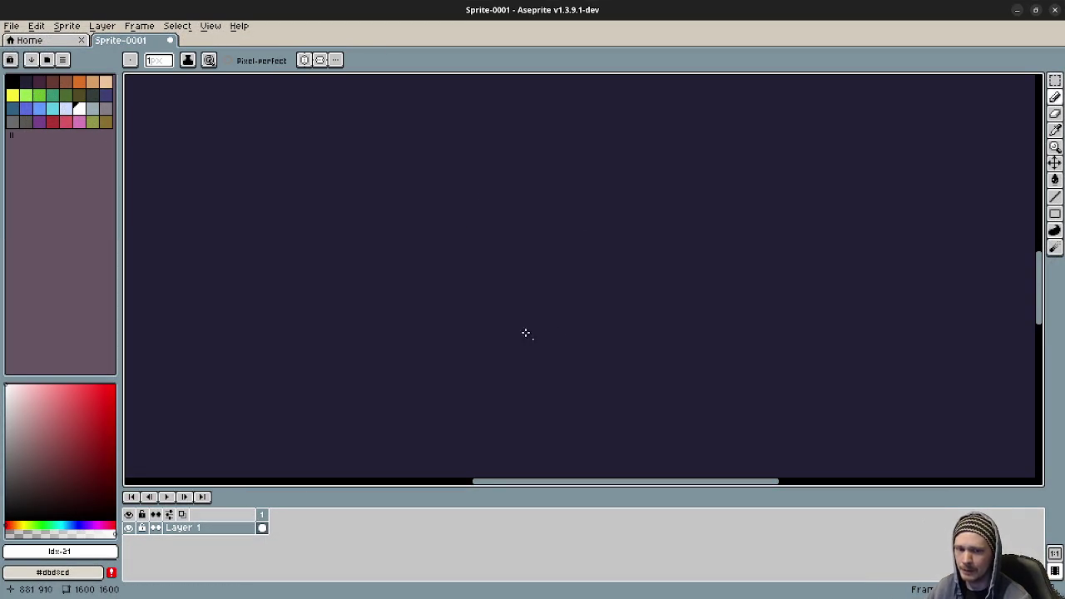
left_click(413, 182)
mouse_move(232, 147)
left_mouse_down()
mouse_move(240, 285)
mouse_move(286, 357)
mouse_move(506, 373)
mouse_move(502, 124)
mouse_move(264, 112)
mouse_move(230, 172)
left_mouse_up()
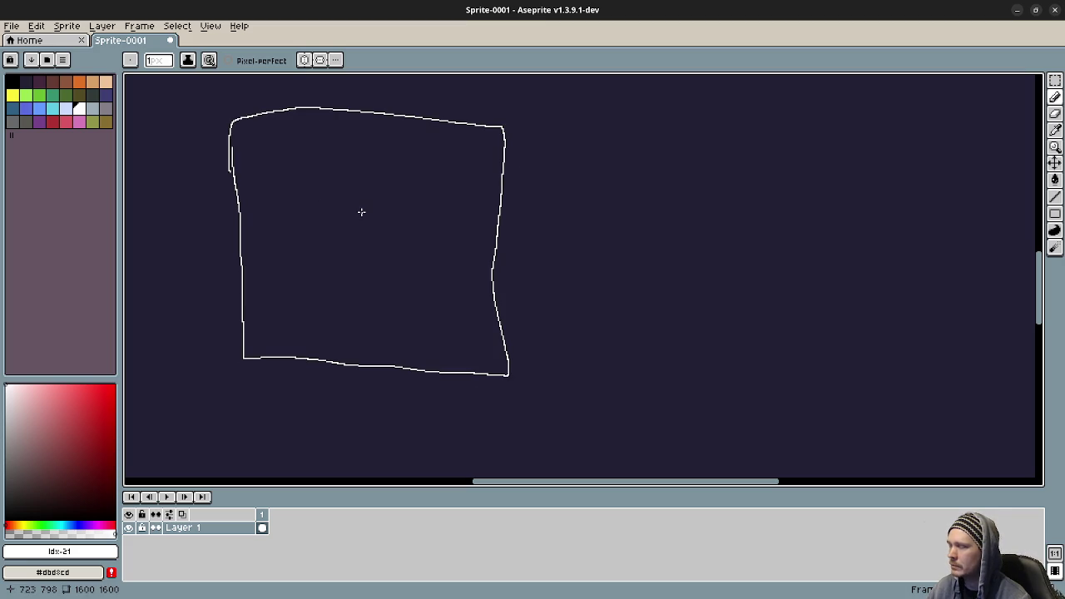
mouse_move(317, 149)
left_mouse_down()
mouse_move(286, 173)
mouse_move(327, 178)
mouse_move(321, 143)
mouse_move(322, 209)
mouse_move(361, 185)
mouse_move(347, 158)
mouse_move(362, 133)
mouse_move(389, 150)
mouse_move(371, 160)
mouse_move(373, 192)
mouse_move(407, 164)
mouse_move(387, 157)
left_mouse_up()
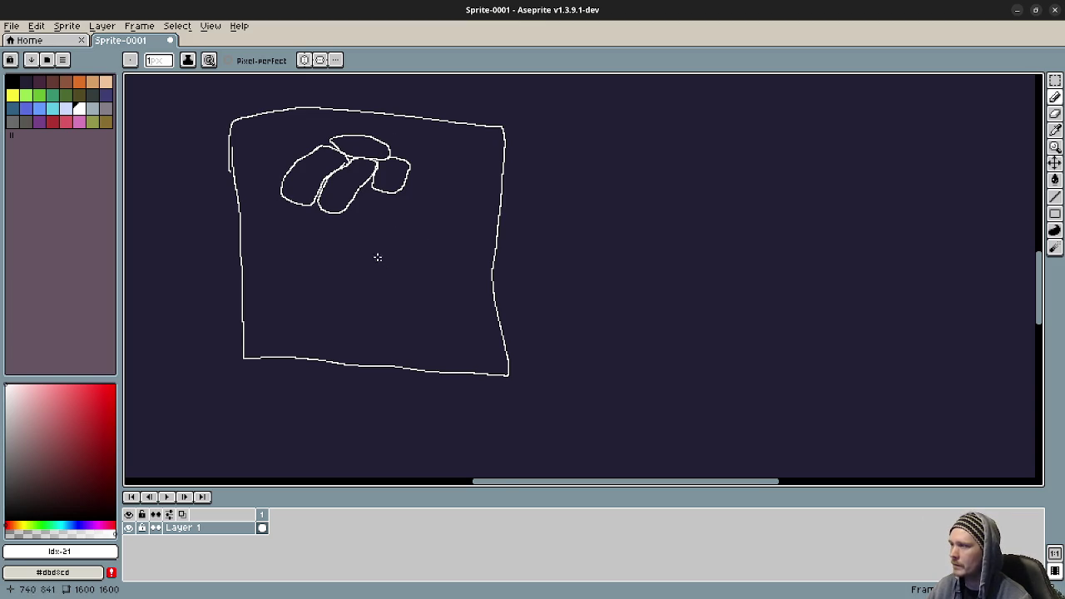
Zoom in and draw stick figures inside the overlapping blobs
scroll(345, 197, "up", 2)
mouse_move(335, 164)
left_mouse_down()
mouse_move(409, 288)
mouse_move(393, 276)
mouse_move(390, 309)
mouse_move(413, 317)
left_mouse_up()
mouse_move(447, 142)
left_mouse_down()
mouse_move(440, 188)
mouse_move(463, 188)
left_mouse_up()
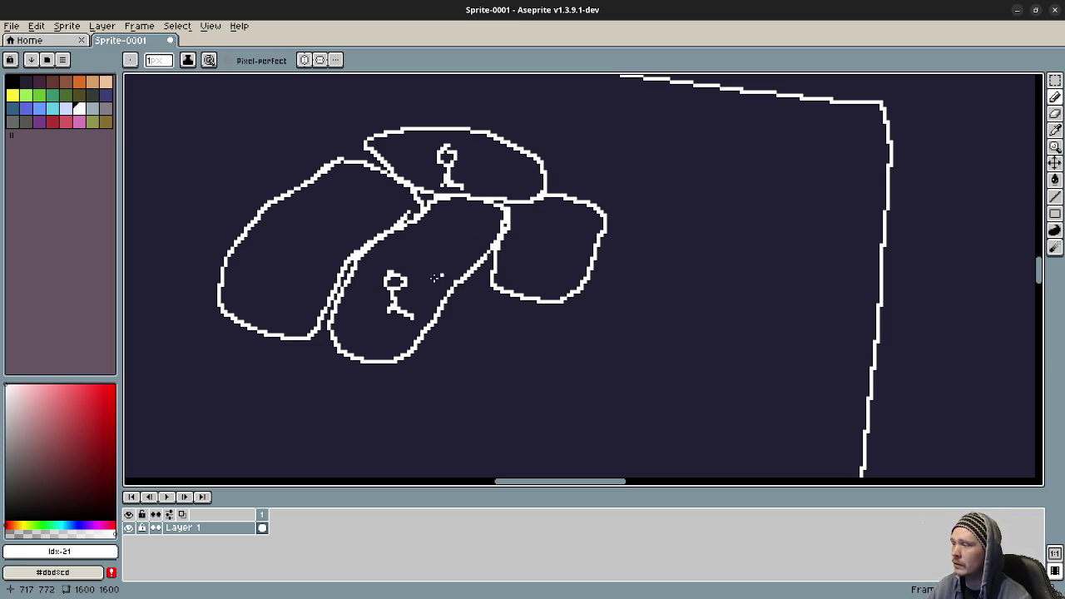
left_click_drag(411, 290, 470, 264)
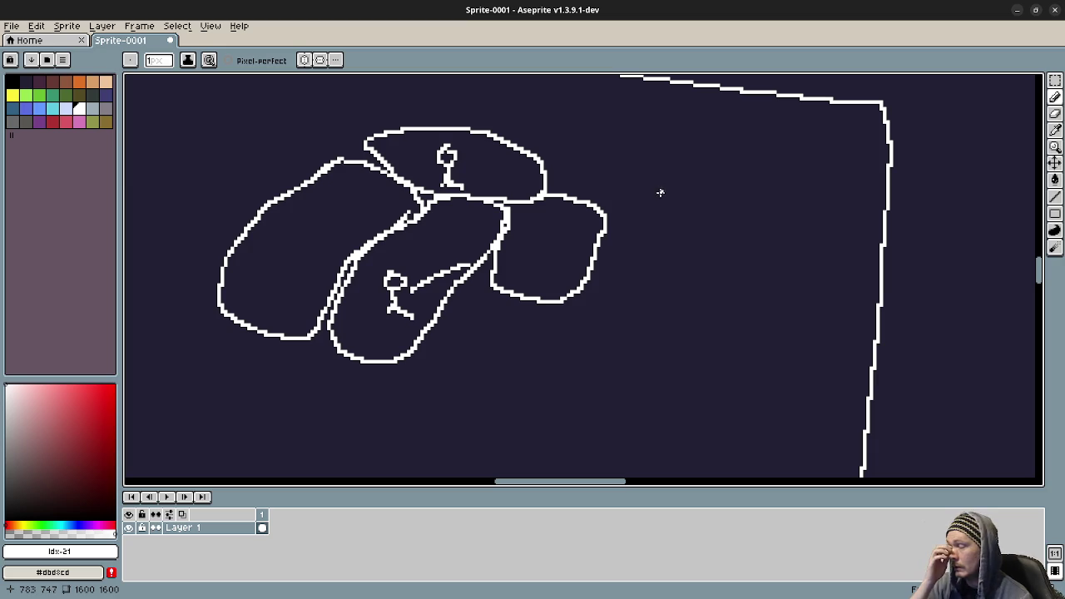
Start a small box to the right of the big one, undoing a stray curve
scroll(641, 292, "down", 4)
mouse_move(590, 214)
left_mouse_down()
mouse_move(554, 245)
mouse_move(625, 261)
left_mouse_up()
key("ctrl+z")
mouse_move(535, 185)
left_mouse_down()
mouse_move(535, 223)
mouse_move(643, 251)
mouse_move(536, 185)
left_mouse_up()
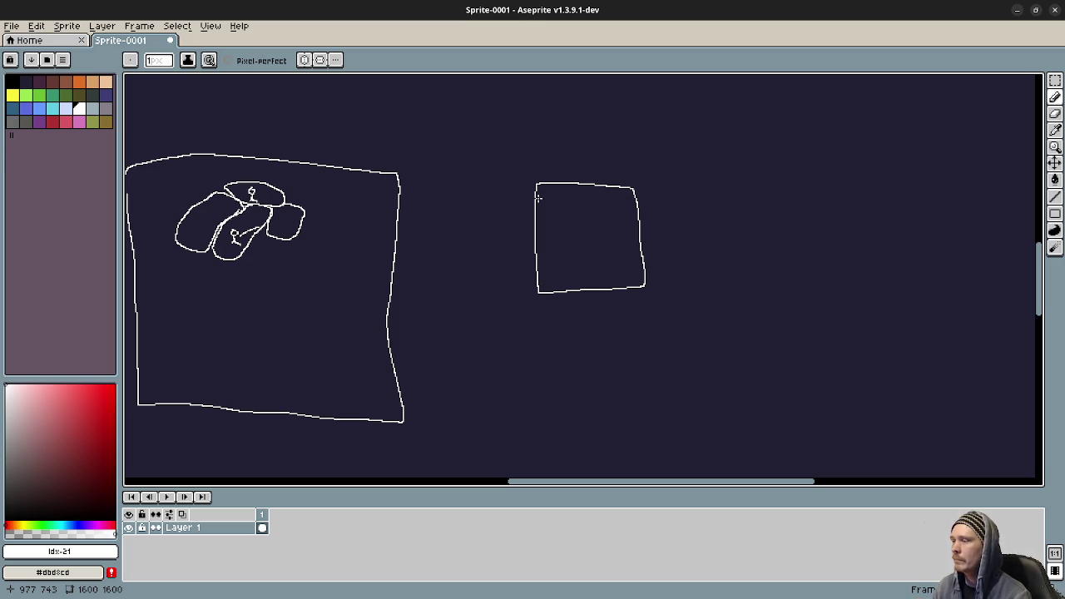
Write WOW above the big box and draw a tall box linked to the small box
mouse_move(206, 101)
left_mouse_down()
mouse_move(235, 161)
mouse_move(334, 147)
left_mouse_up()
left_click_drag(641, 275, 547, 259)
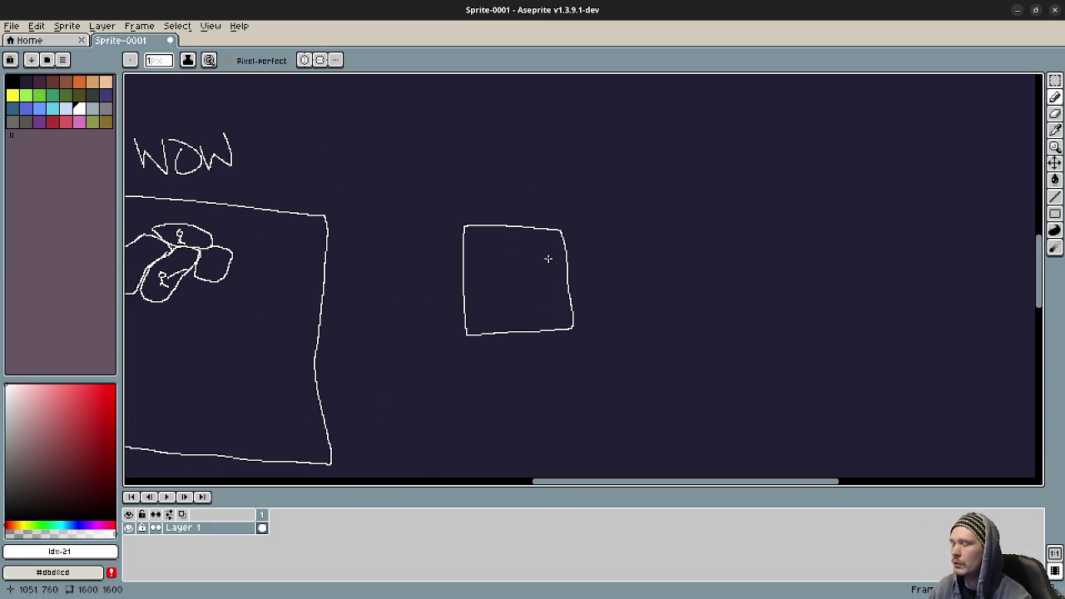
mouse_move(620, 245)
left_mouse_down()
mouse_move(636, 426)
mouse_move(743, 243)
mouse_move(716, 432)
mouse_move(605, 430)
left_mouse_up()
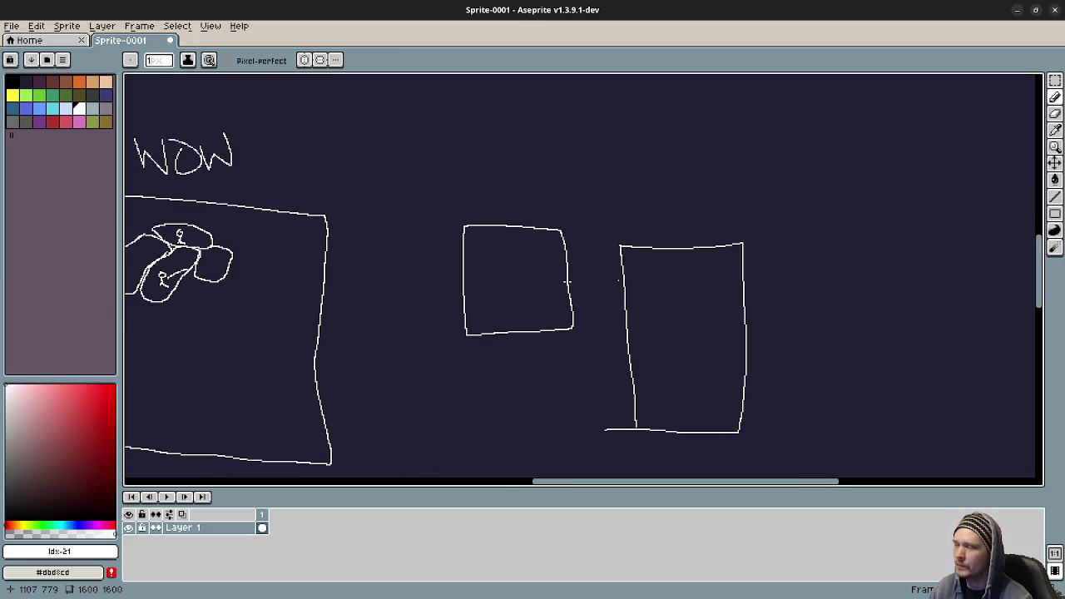
left_click_drag(568, 283, 625, 274)
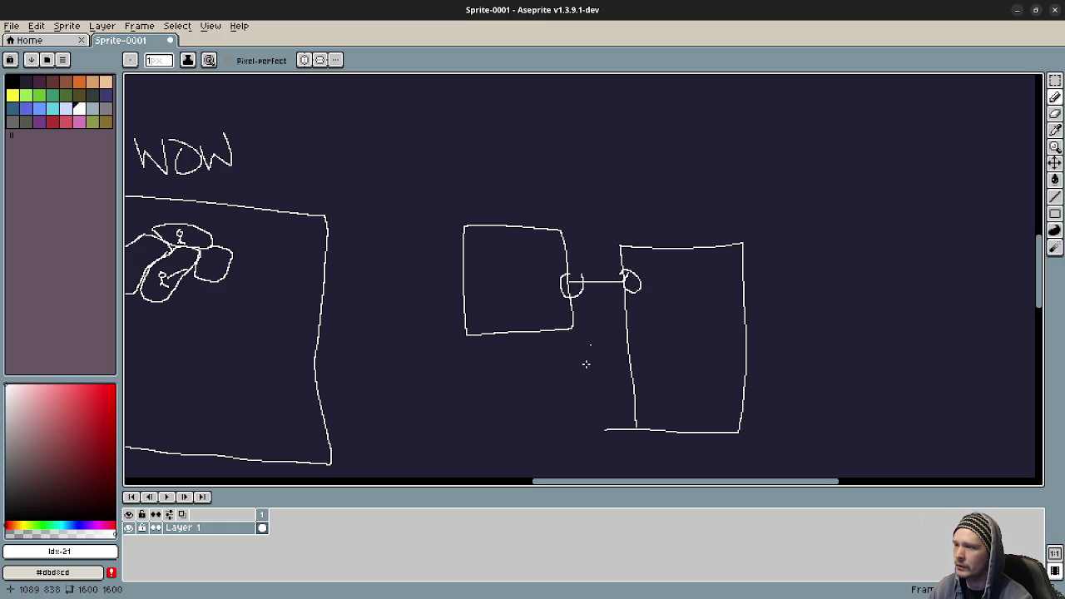
Draw a slanted box below, joined by a double-headed arrow
scroll(656, 299, "down", 3)
scroll(657, 299, "right", 1)
scroll(608, 357, "down", 2)
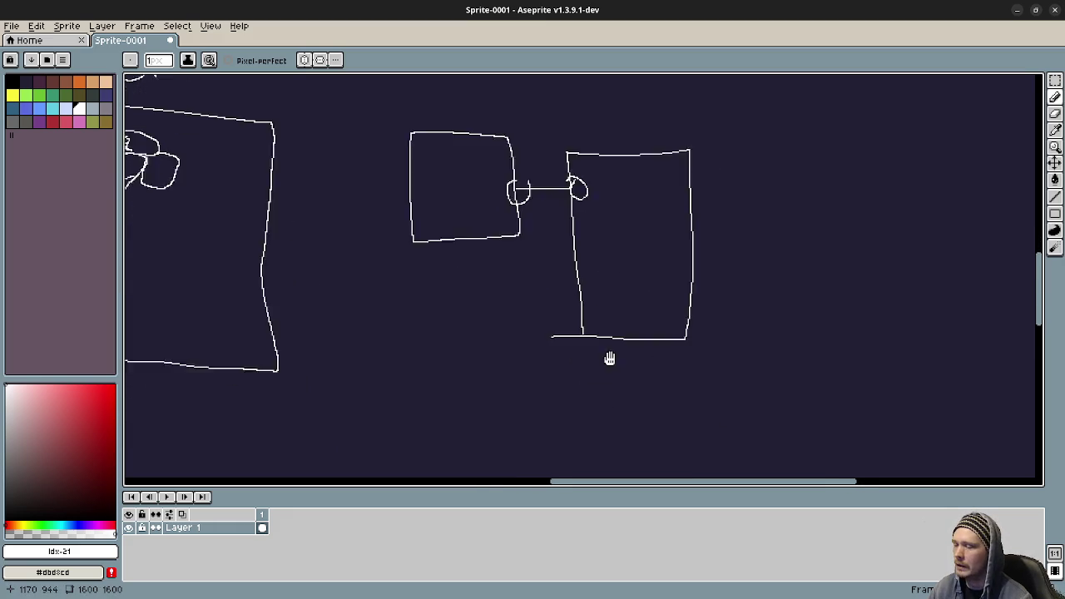
mouse_move(506, 303)
left_mouse_down()
mouse_move(383, 324)
mouse_move(536, 366)
mouse_move(522, 307)
left_mouse_up()
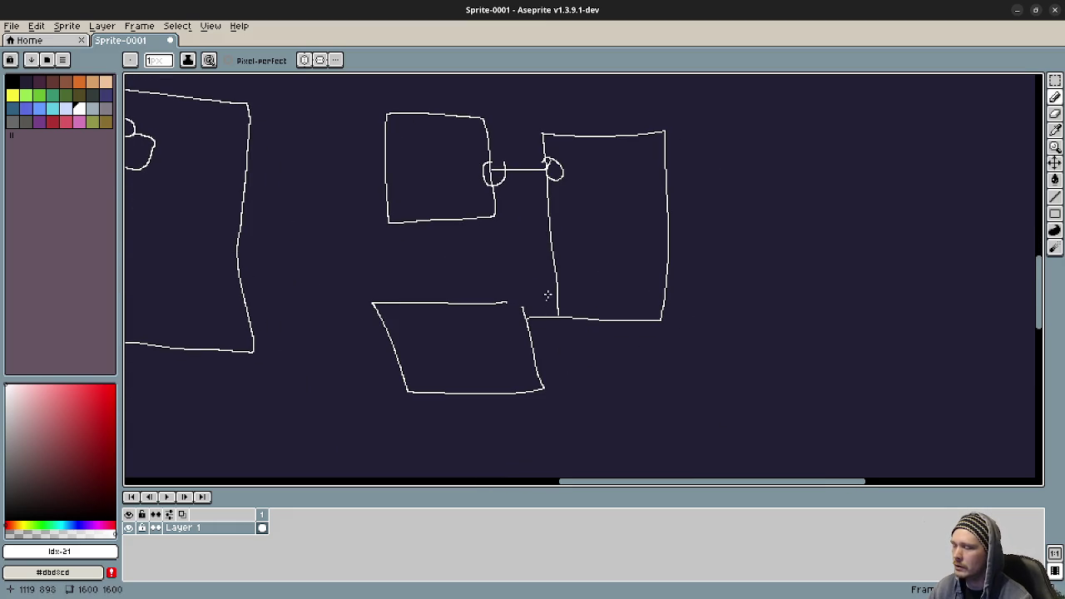
mouse_move(603, 319)
left_mouse_down()
mouse_move(542, 348)
mouse_move(564, 356)
left_mouse_up()
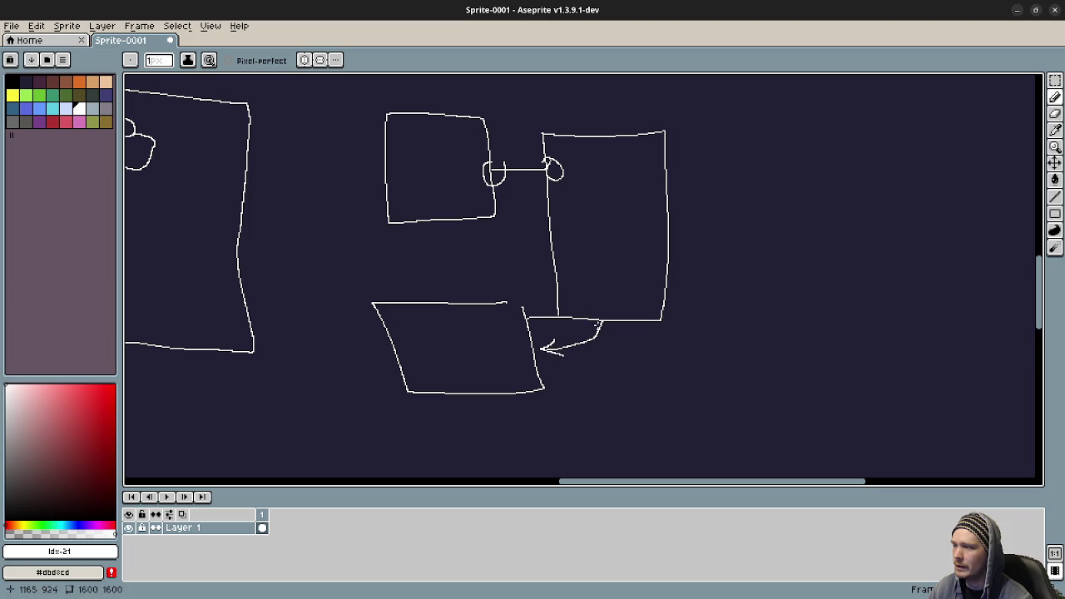
left_click_drag(606, 317, 612, 330)
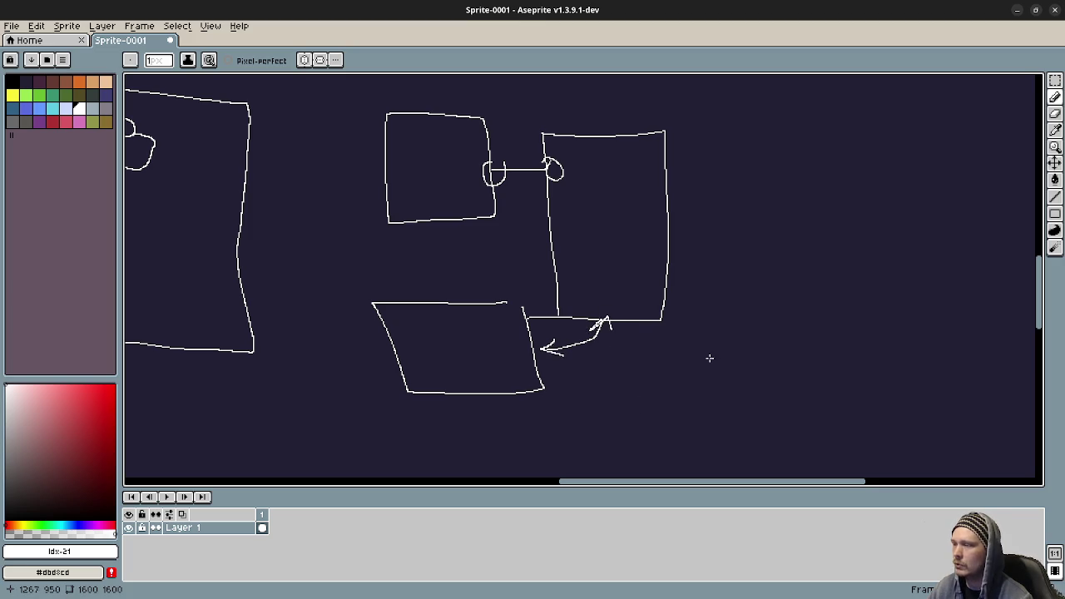
left_click_drag(661, 180, 655, 241)
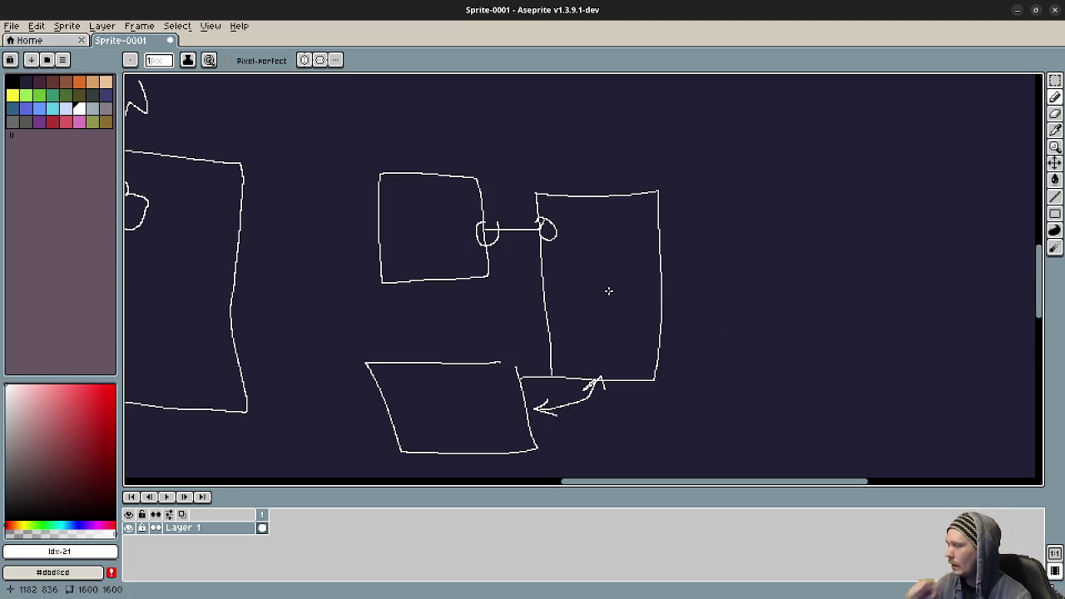
left_click_drag(472, 302, 690, 289)
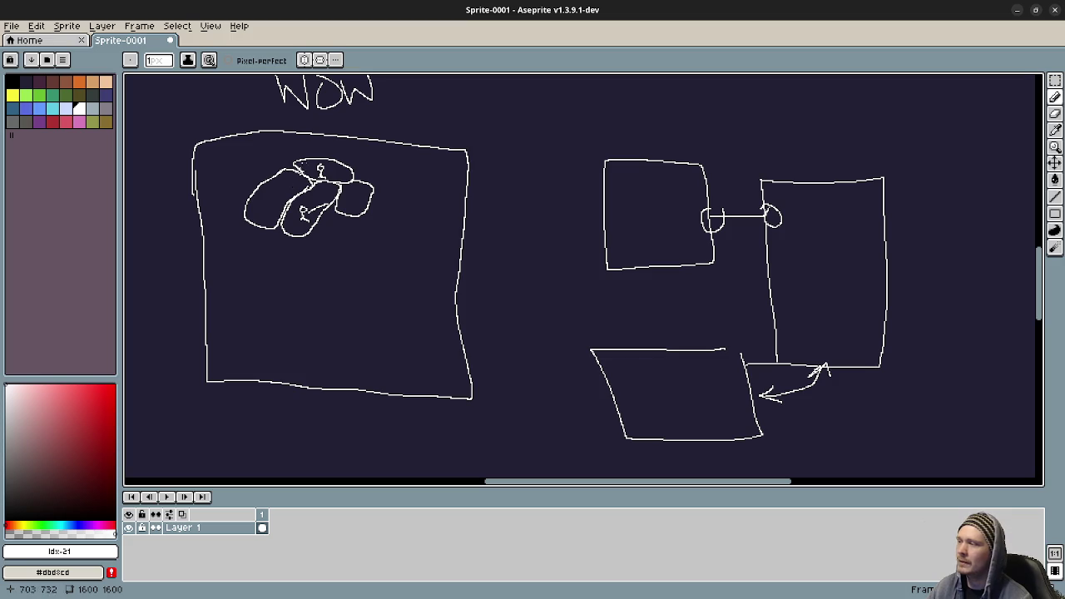
left_click_drag(704, 206, 698, 228)
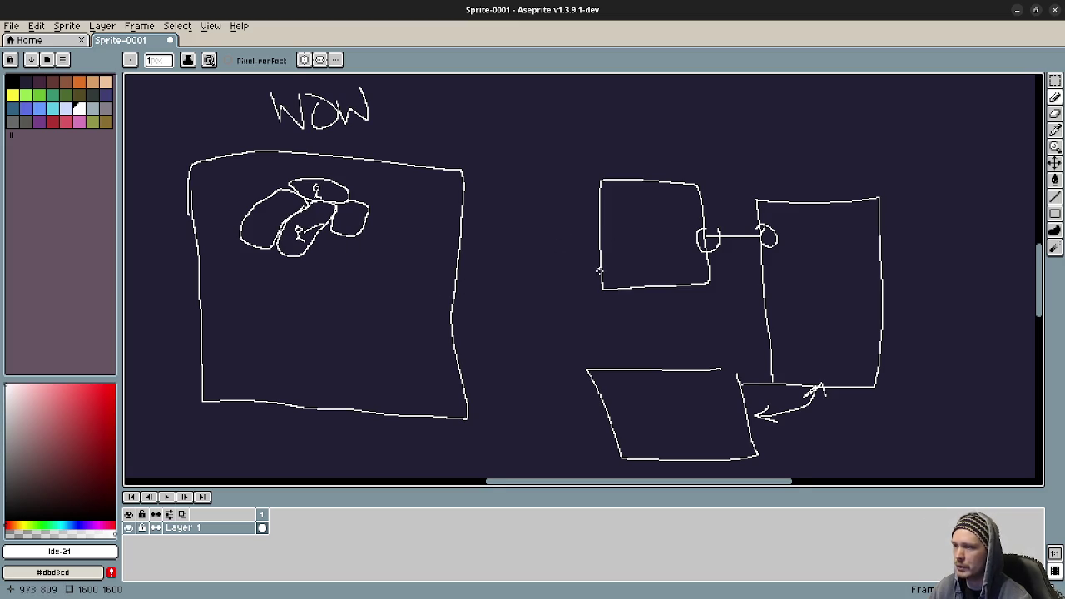
Zoom into the linked boxes and draw a stick figure in the right box
scroll(661, 291, "down", 1)
left_click_drag(721, 294, 669, 279)
left_click_drag(658, 184, 435, 291)
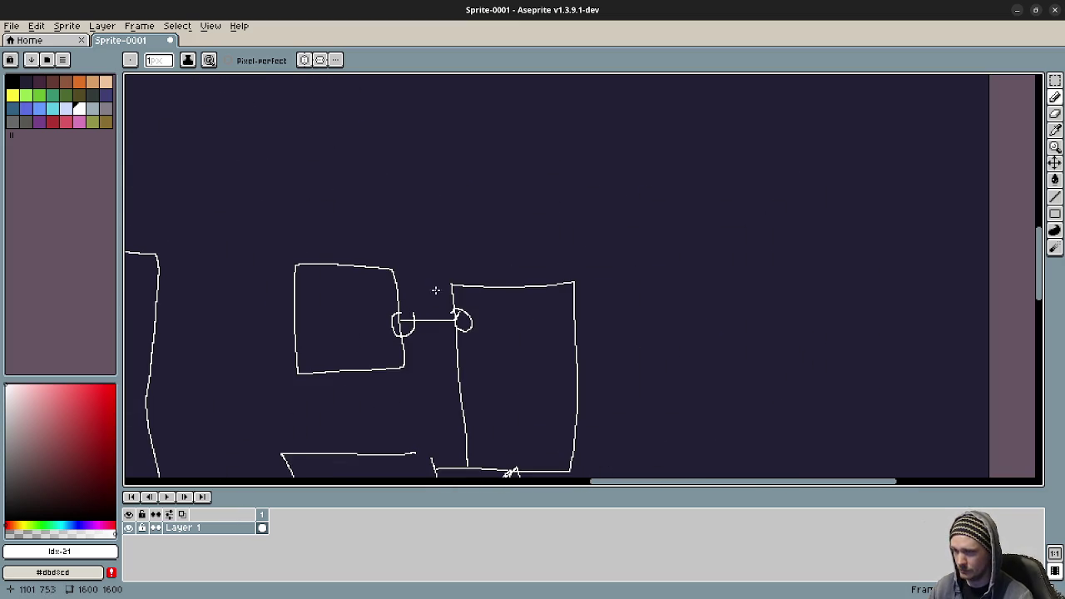
scroll(554, 312, "up", 3)
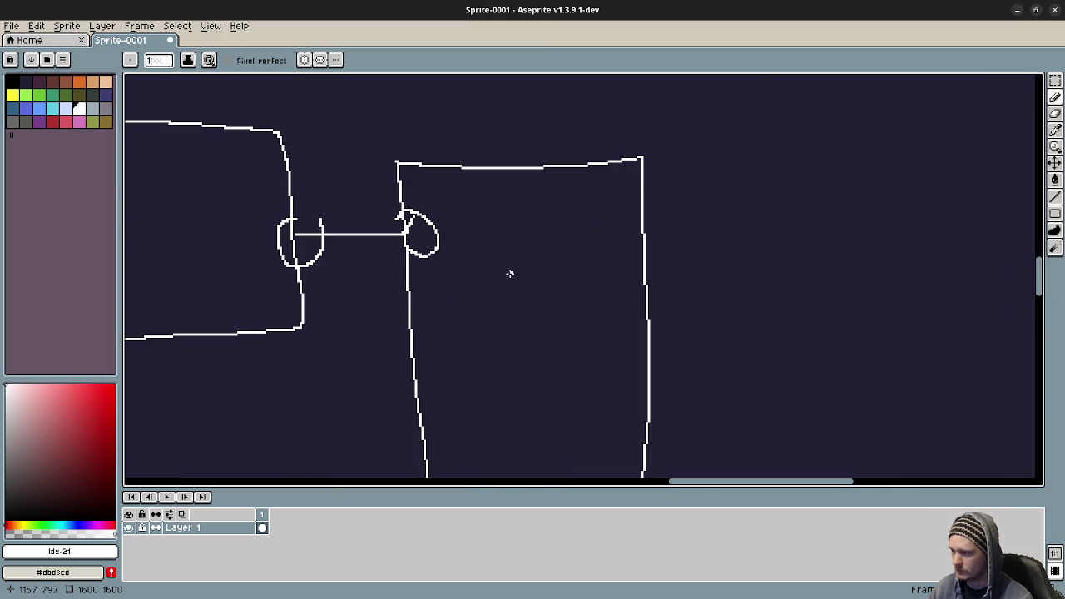
scroll(510, 266, "up", 3)
left_click_drag(513, 247, 504, 248)
mouse_move(515, 311)
left_mouse_down()
mouse_move(516, 362)
mouse_move(498, 387)
left_mouse_up()
left_click_drag(526, 341, 552, 374)
left_click_drag(511, 311, 469, 329)
left_click_drag(520, 313, 562, 321)
Draw a stick figure in the left box and label it C
scroll(537, 359, "down", 2)
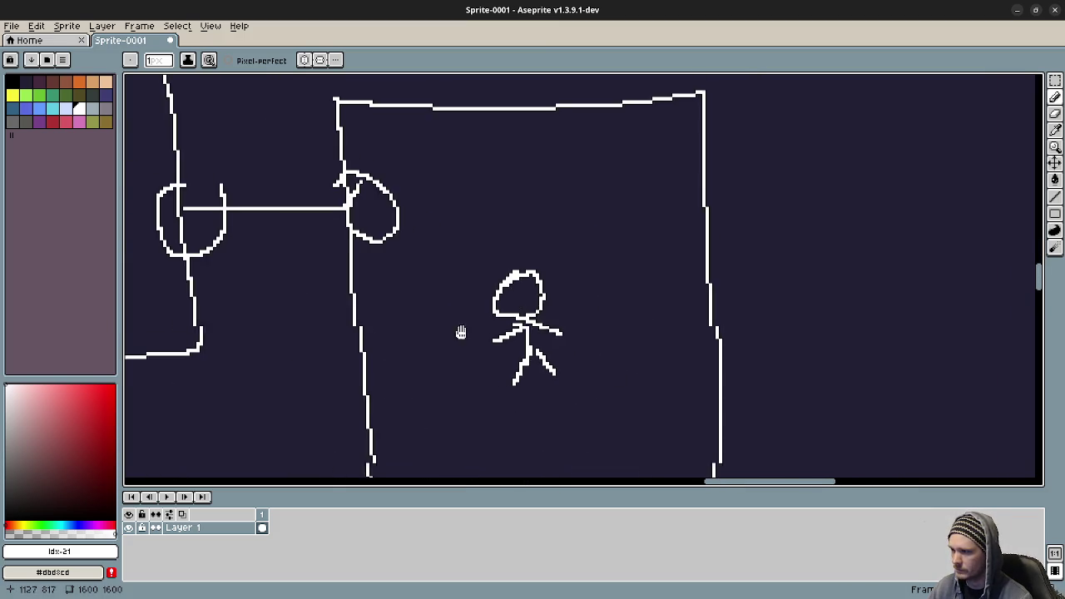
scroll(499, 335, "left", 5)
scroll(483, 291, "left", 3)
left_click_drag(431, 239, 421, 241)
mouse_move(436, 288)
left_mouse_down()
mouse_move(416, 366)
mouse_move(479, 345)
left_mouse_up()
mouse_move(421, 320)
left_mouse_down()
mouse_move(434, 304)
mouse_move(469, 310)
left_mouse_up()
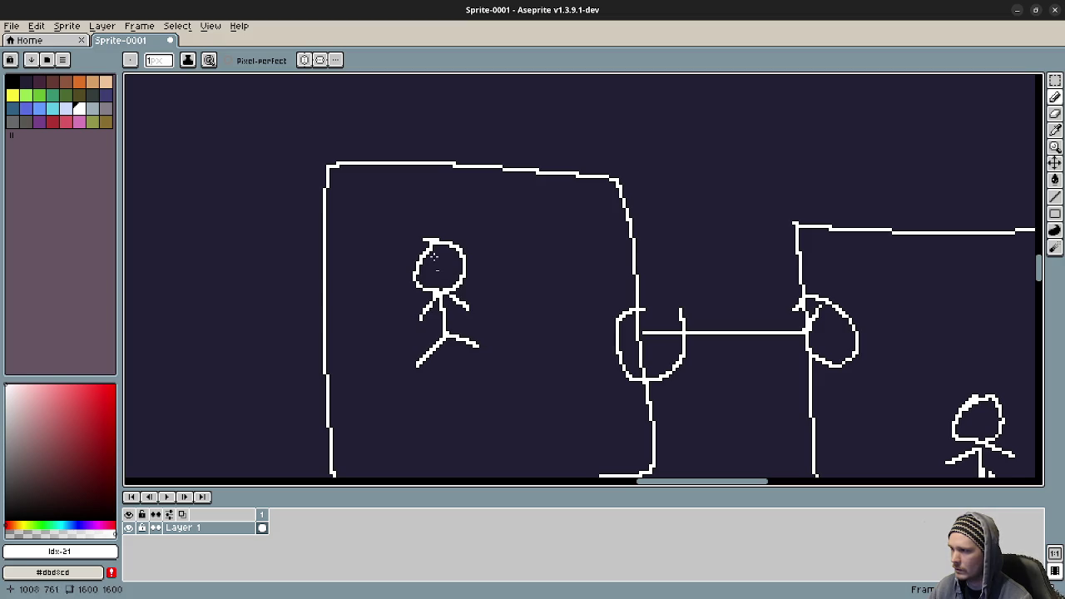
mouse_move(441, 192)
left_mouse_down()
mouse_move(412, 210)
mouse_move(429, 222)
left_mouse_up()
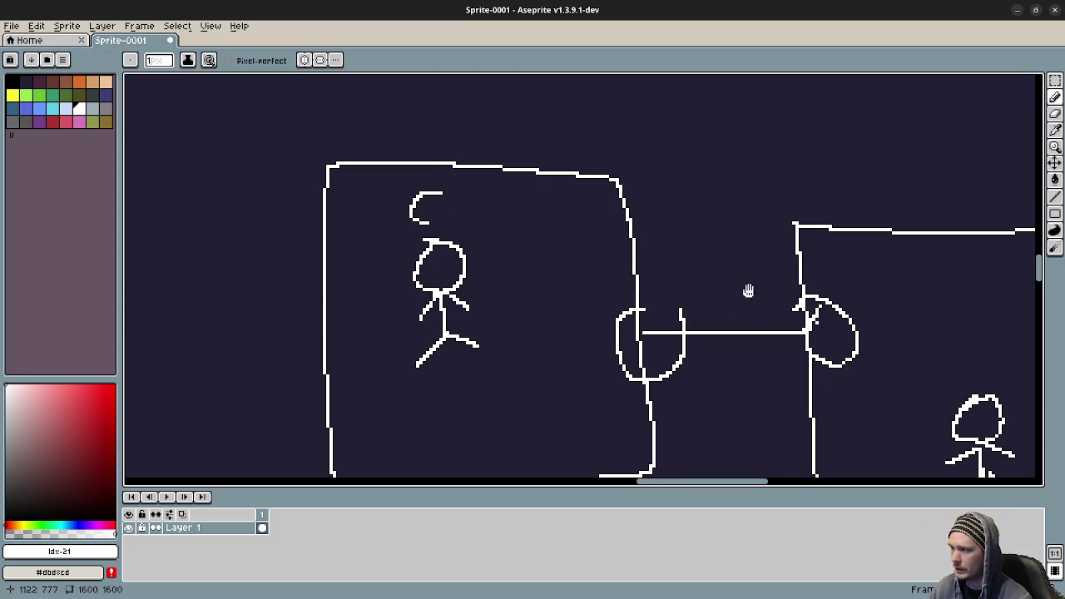
Write H above the right figure and draw a curved arrow toward the right box
scroll(752, 290, "right", 4)
scroll(753, 290, "down", 1)
left_click_drag(749, 283, 753, 315)
left_click_drag(772, 264, 774, 305)
left_click_drag(752, 294, 770, 291)
scroll(770, 291, "down", 3)
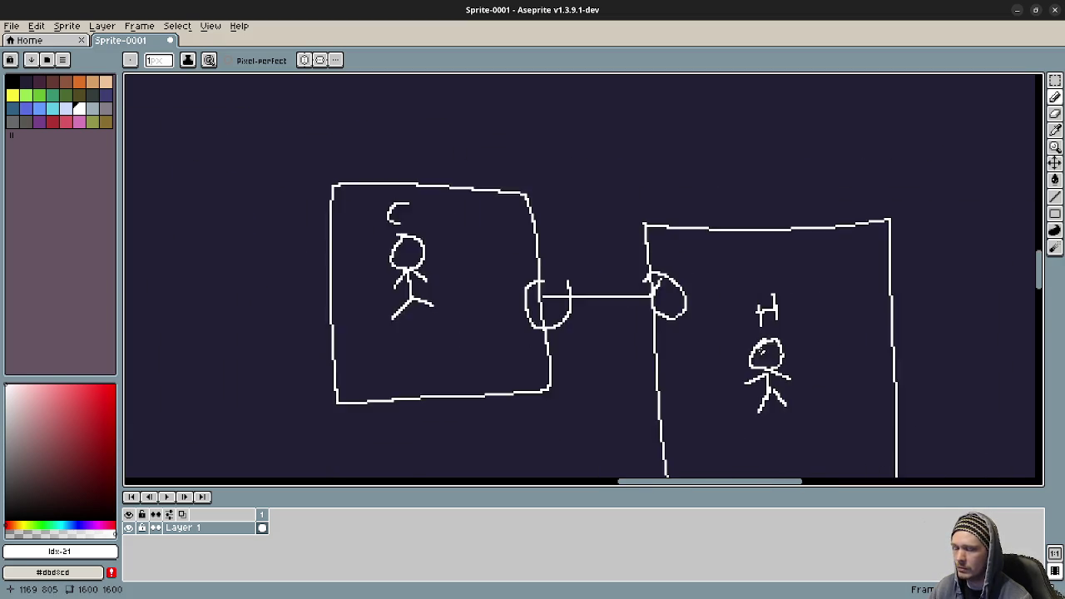
scroll(604, 250, "right", 1)
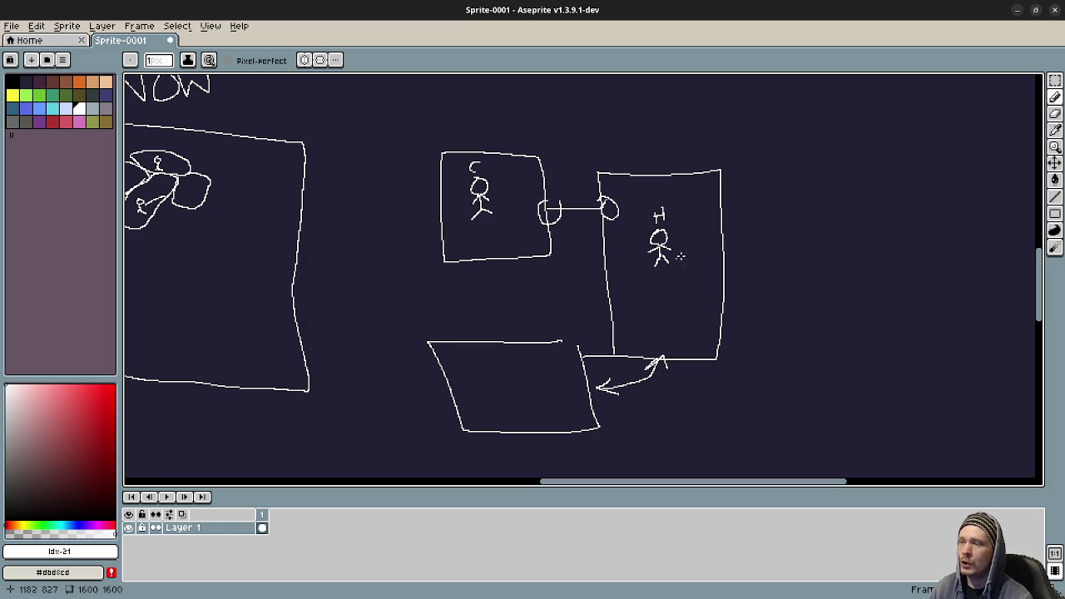
left_click_drag(759, 124, 727, 220)
Add arrows pointing at the right box's side and left box's corner, undoing two crossing lines
left_click_drag(736, 181, 767, 222)
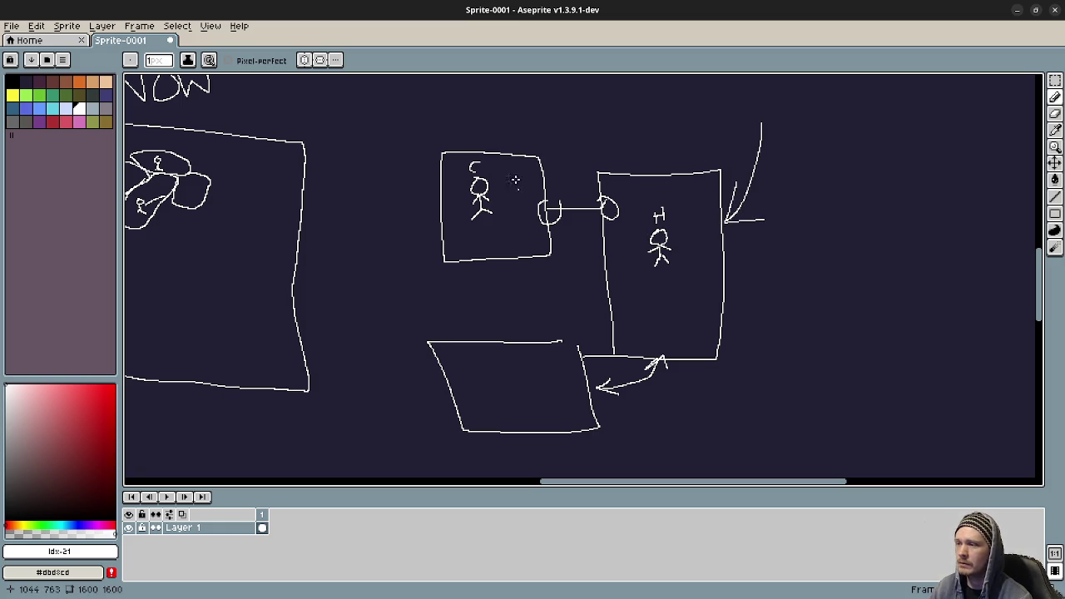
mouse_move(568, 104)
left_mouse_down()
mouse_move(538, 160)
mouse_move(560, 155)
left_mouse_up()
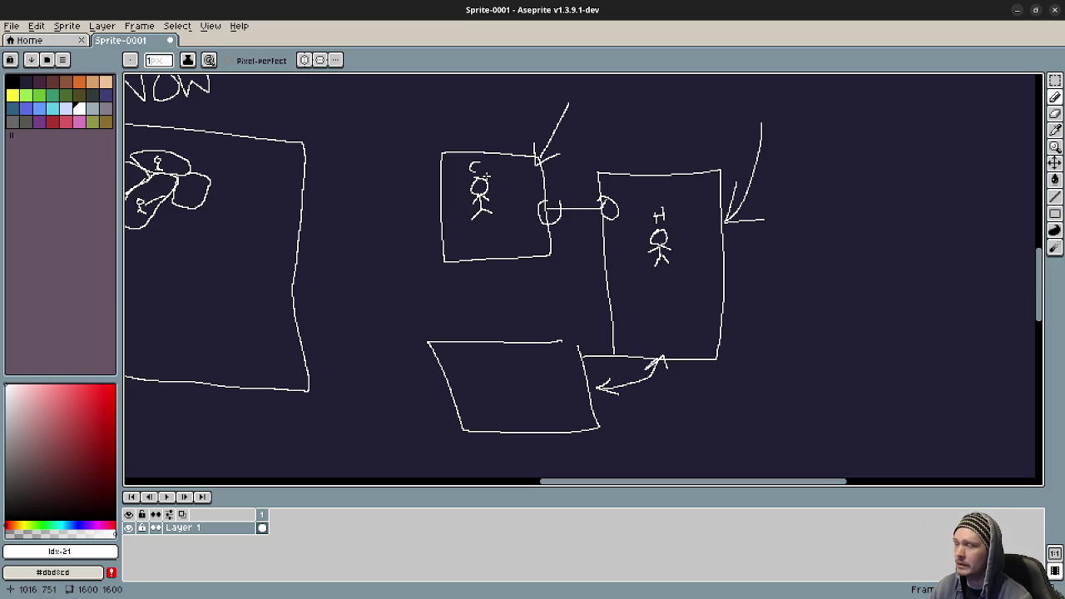
left_click_drag(721, 133, 617, 323)
left_click_drag(630, 170, 774, 330)
key("v")
key("ctrl+z")
key("ctrl+z")
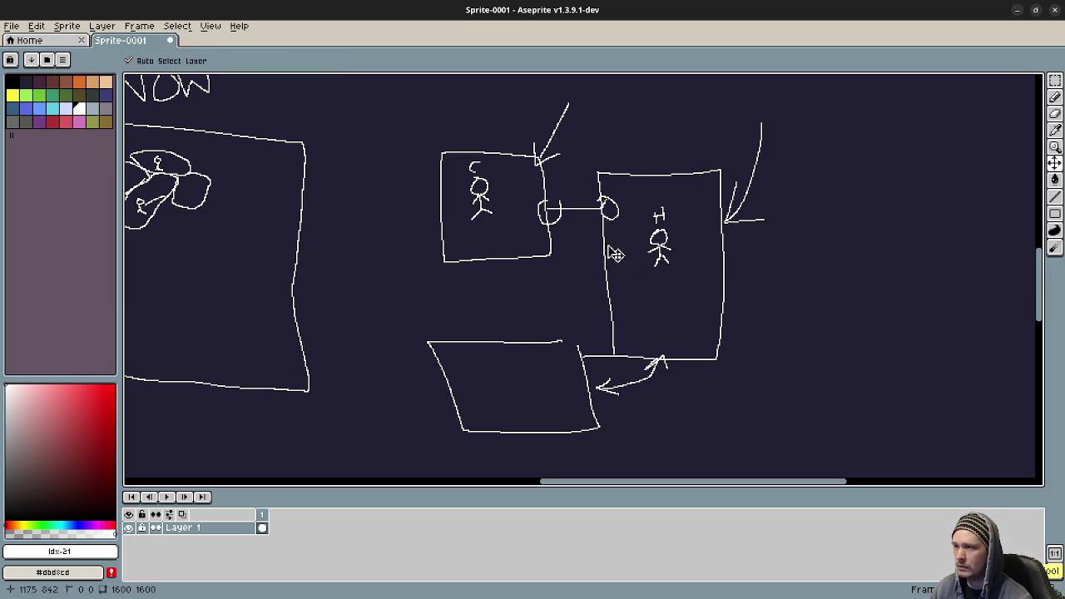
key("b")
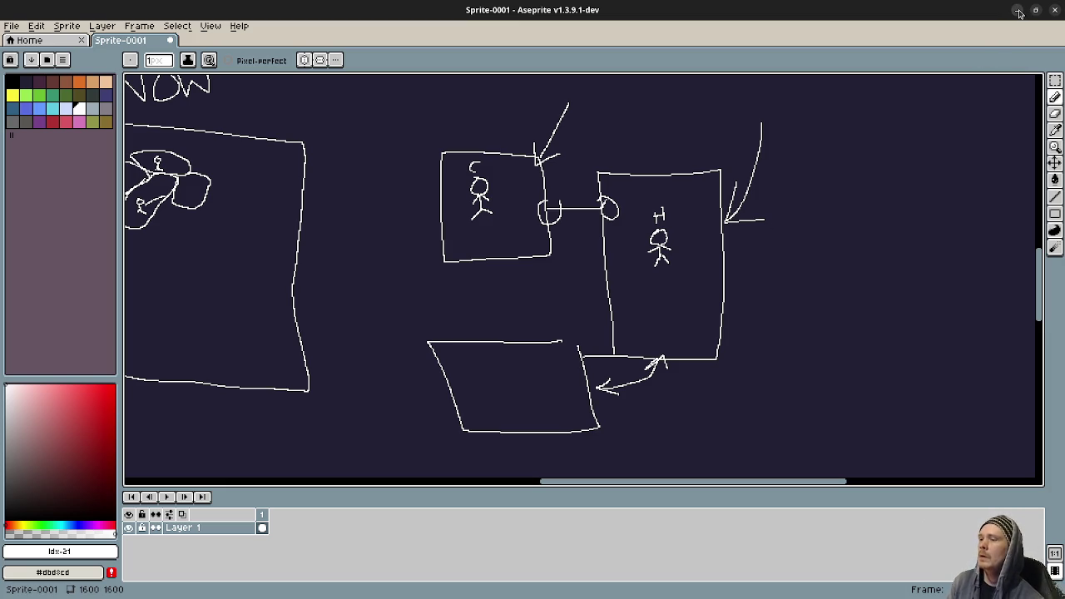
Draw two overlapping boxes in the empty area right of the sketch
mouse_move(865, 295)
left_mouse_down()
mouse_move(702, 257)
mouse_move(715, 354)
left_mouse_up()
mouse_move(692, 227)
left_mouse_down()
mouse_move(825, 314)
mouse_move(736, 364)
mouse_move(717, 352)
left_mouse_up()
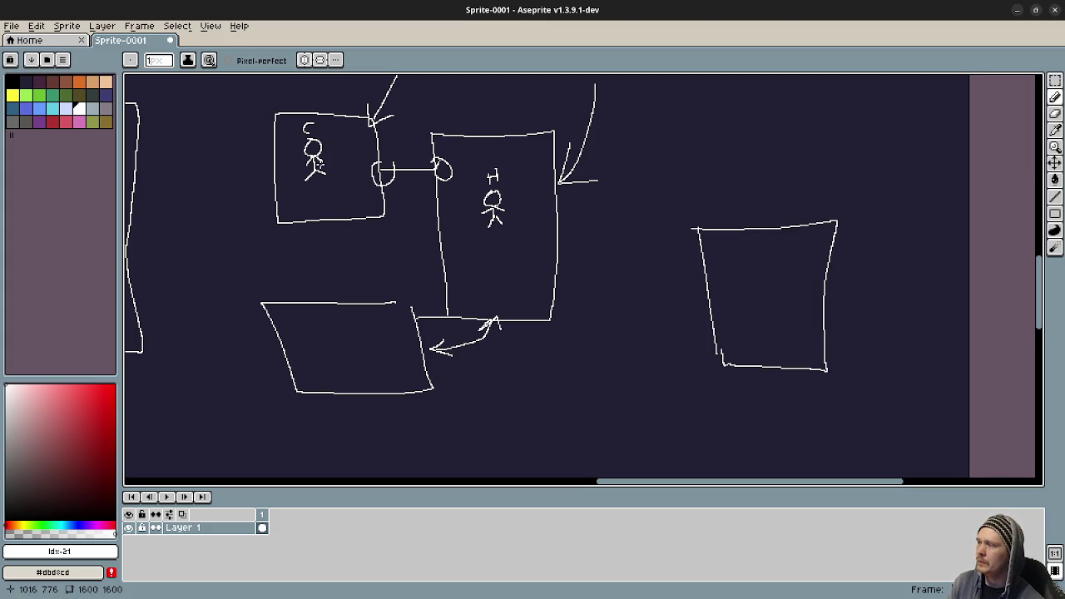
scroll(325, 161, "up", 1)
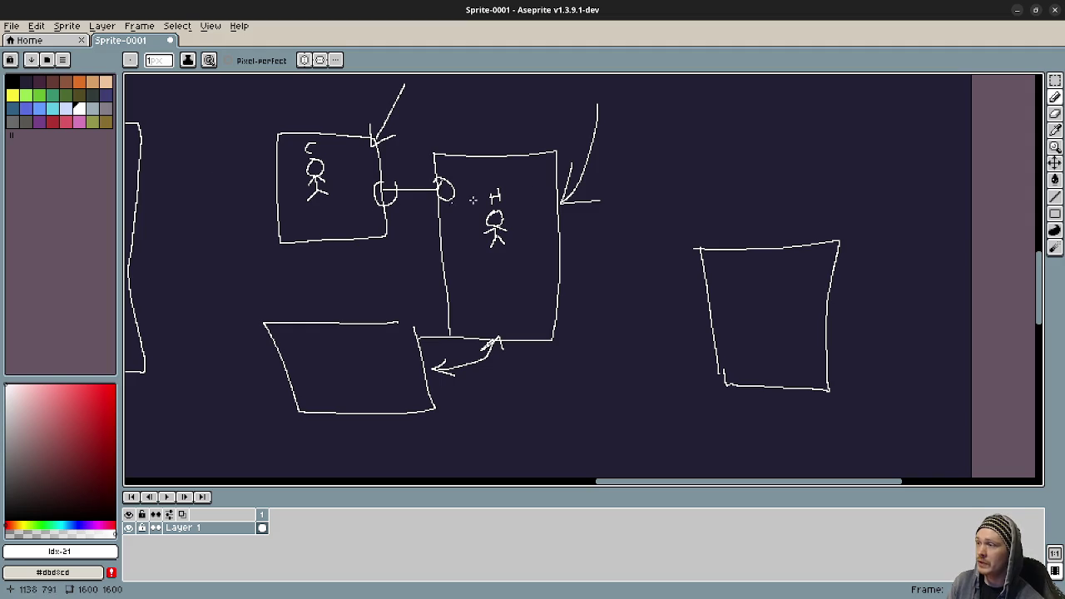
mouse_move(687, 223)
left_mouse_down()
mouse_move(706, 350)
mouse_move(813, 353)
mouse_move(810, 224)
mouse_move(687, 225)
left_mouse_up()
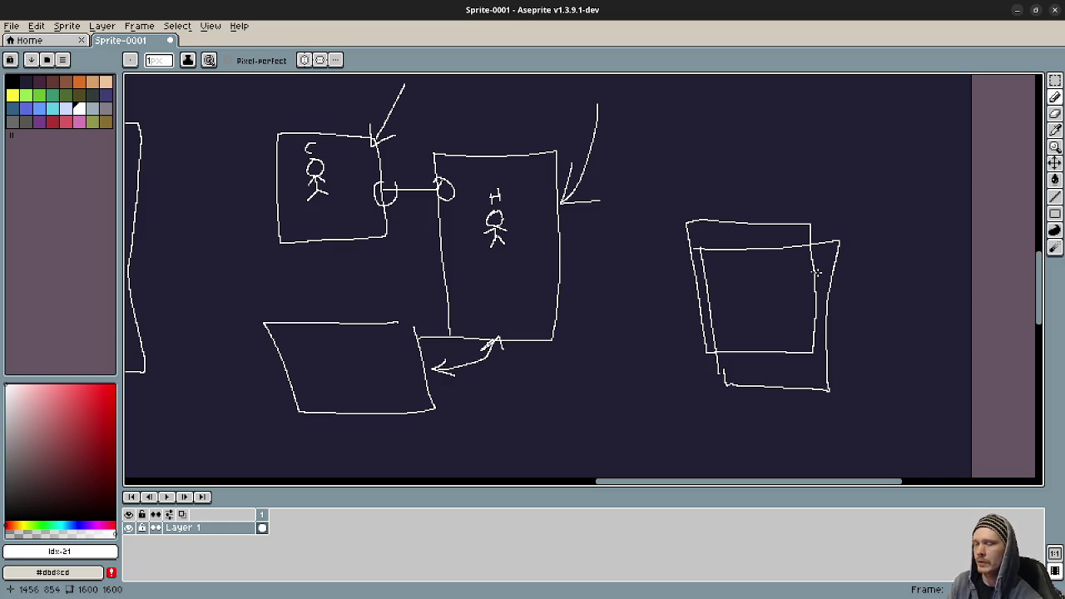
Add short lines sprouting from the doubled box, undo the last one, and minimize Aseprite
left_click_drag(835, 264, 889, 229)
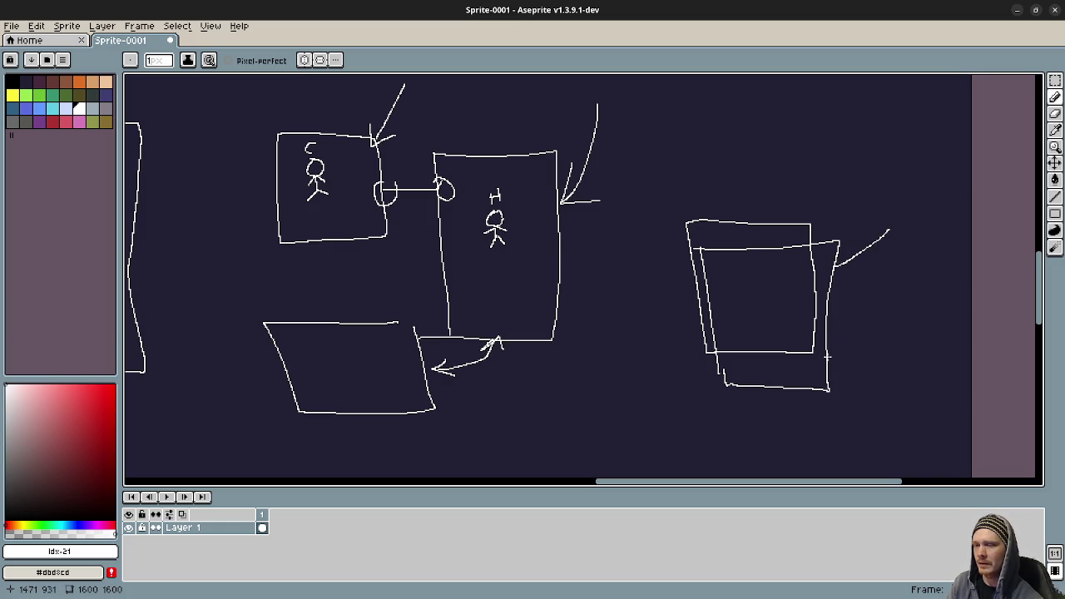
left_click_drag(720, 224, 720, 176)
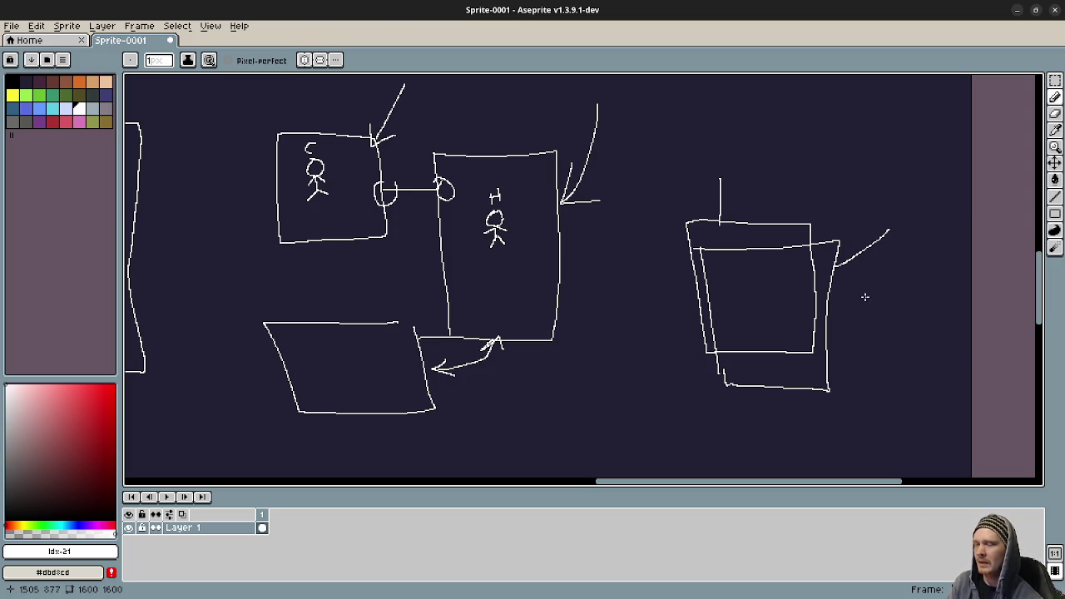
left_click_drag(729, 223, 739, 177)
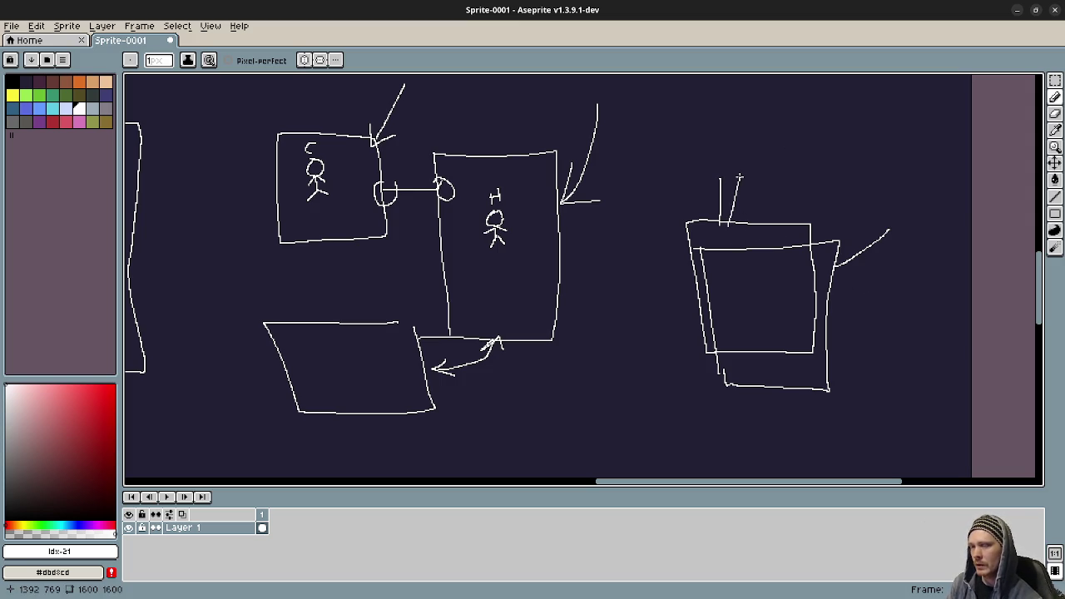
left_click_drag(832, 239, 846, 188)
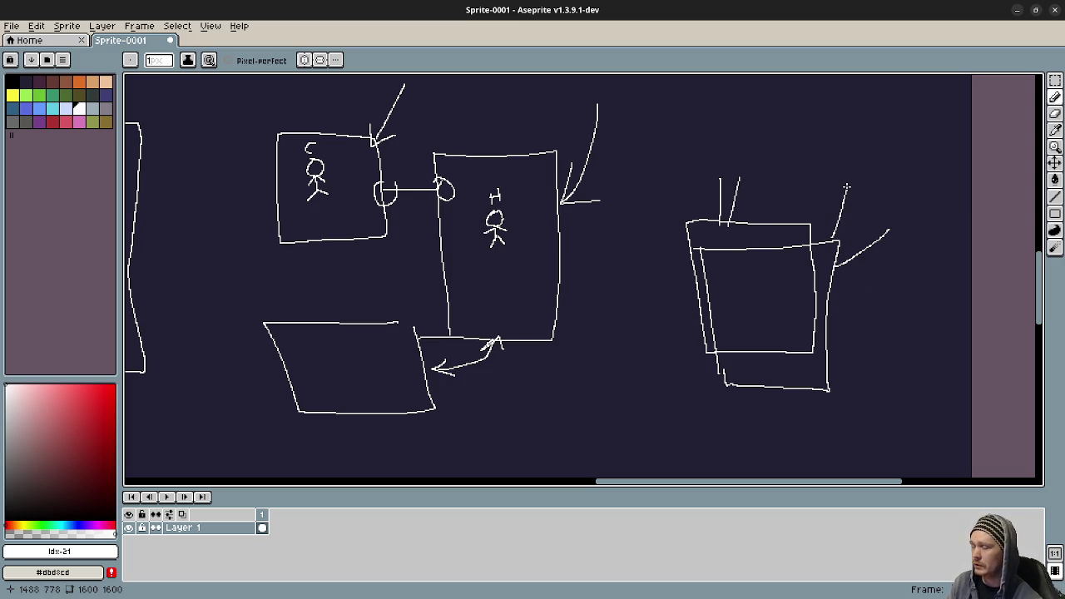
key("ctrl+z")
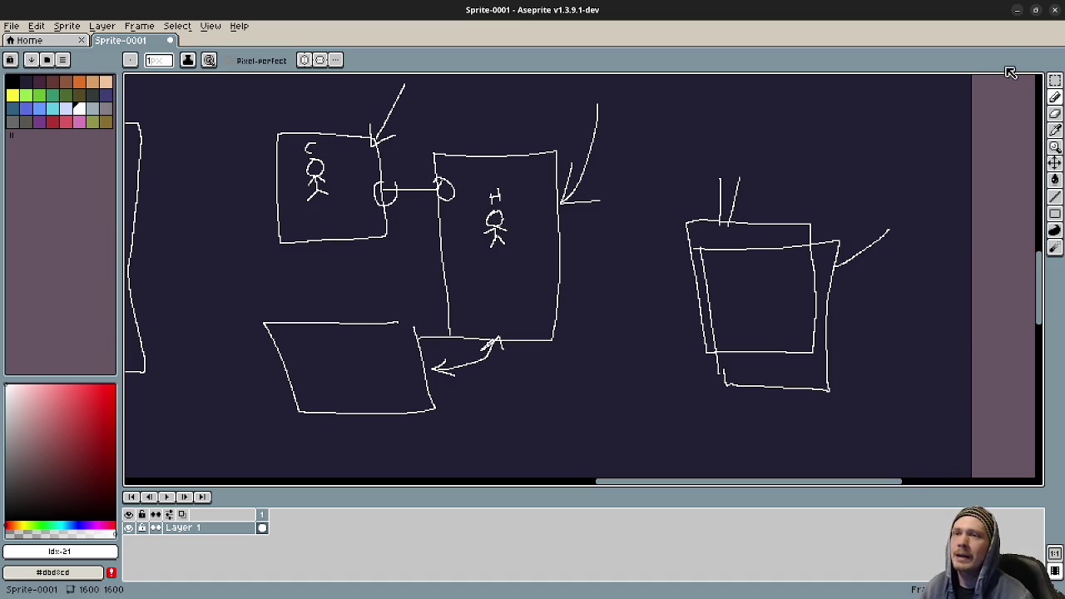
left_click(1020, 14)
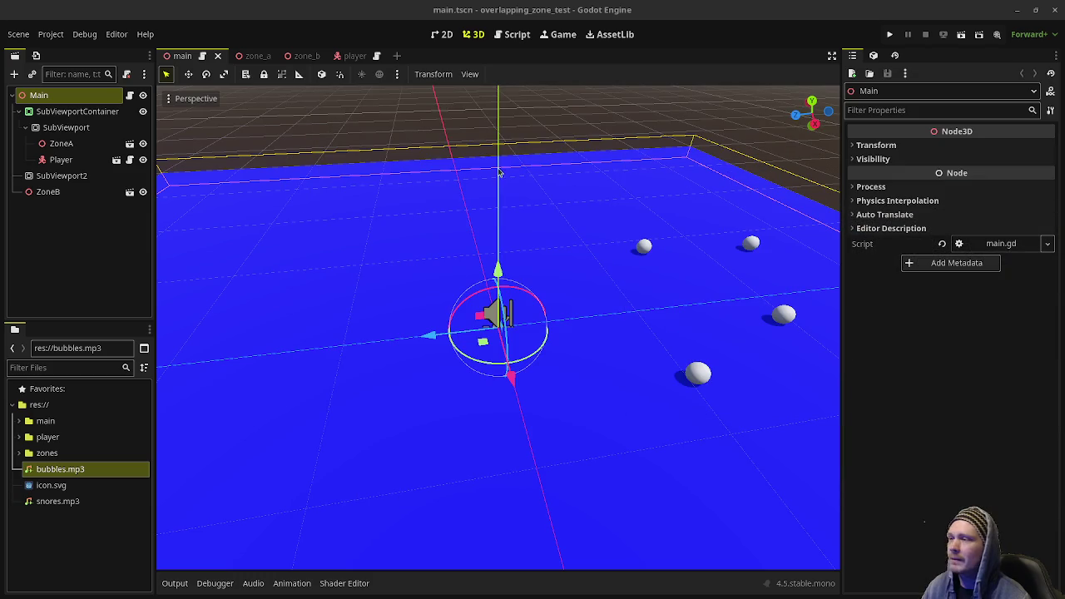
left_click(67, 127)
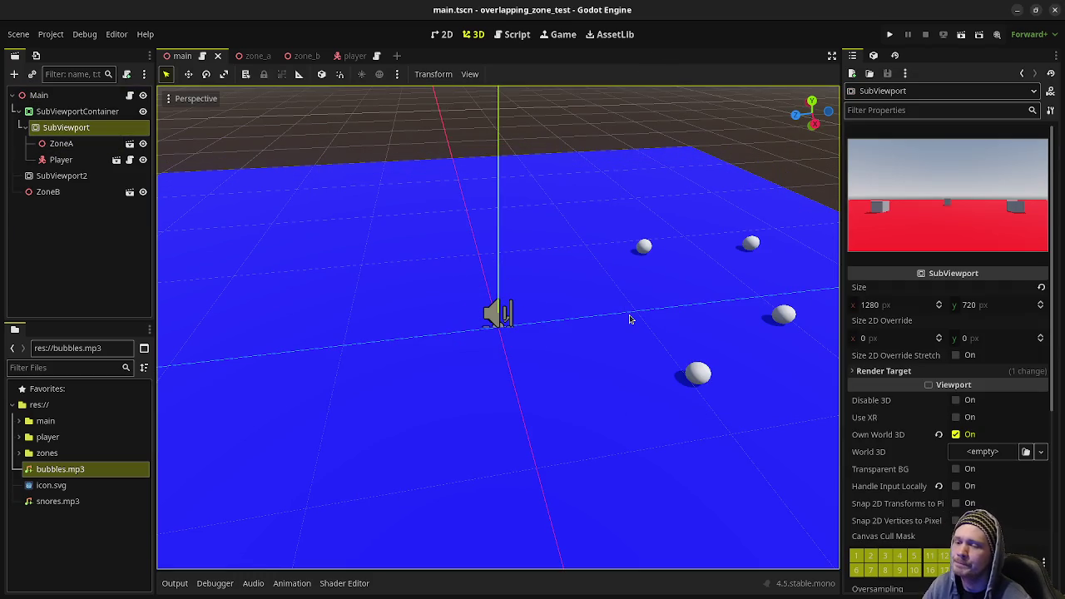
mouse_move(878, 439)
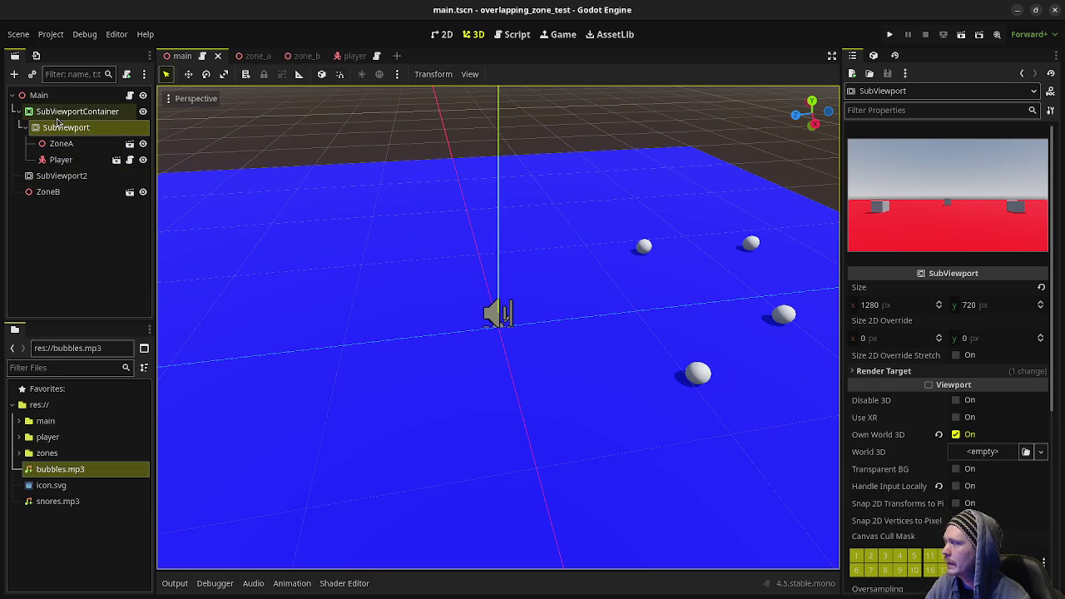
left_click(60, 144)
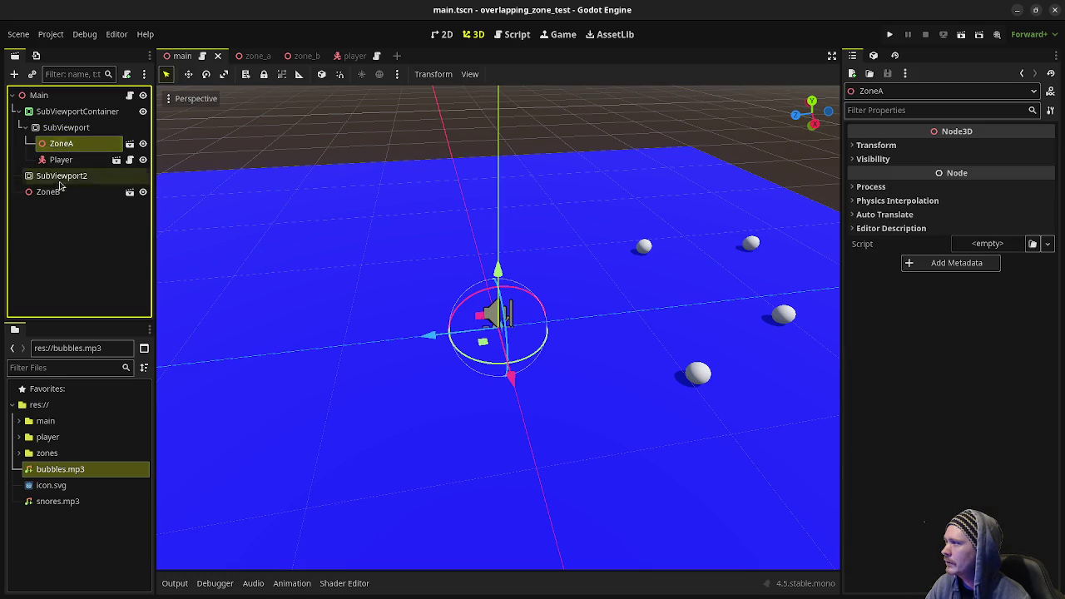
left_click(50, 193)
left_click(61, 160)
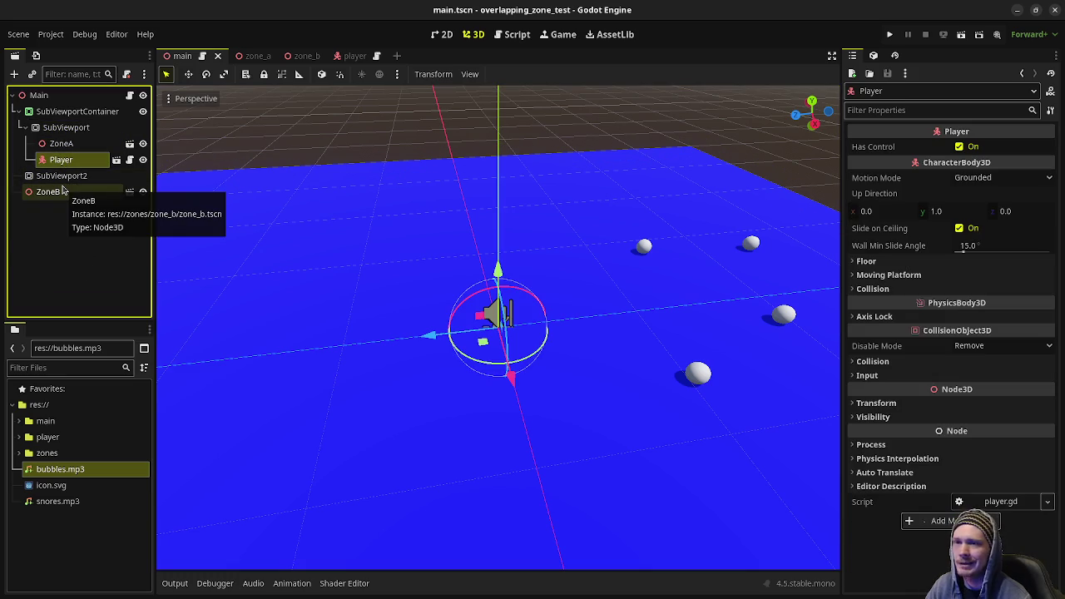
right_click(70, 161)
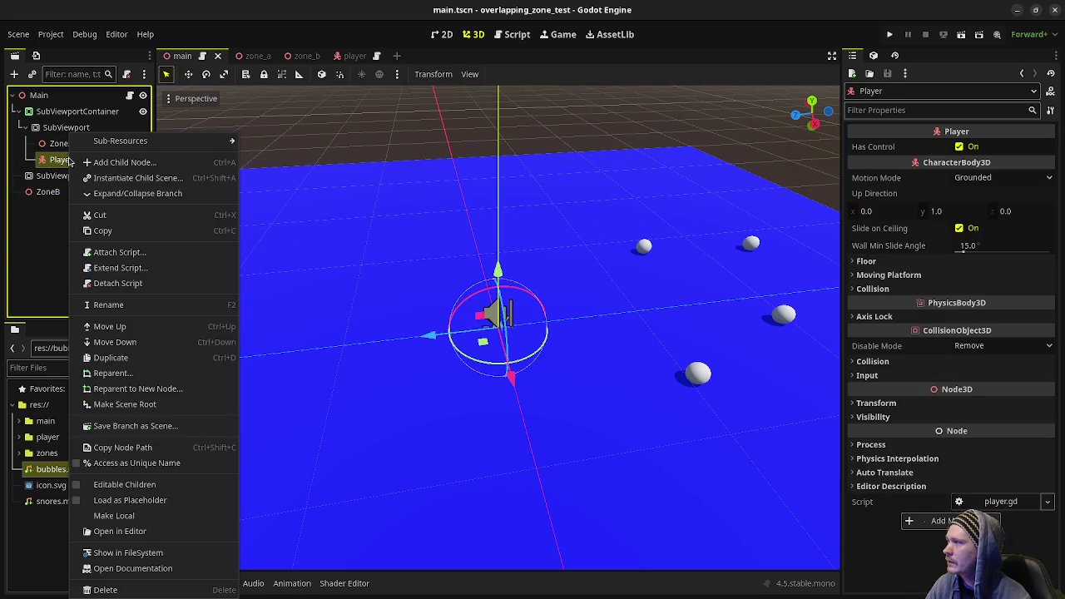
Dismiss the node menu and look over the player.gd script
left_click(533, 67)
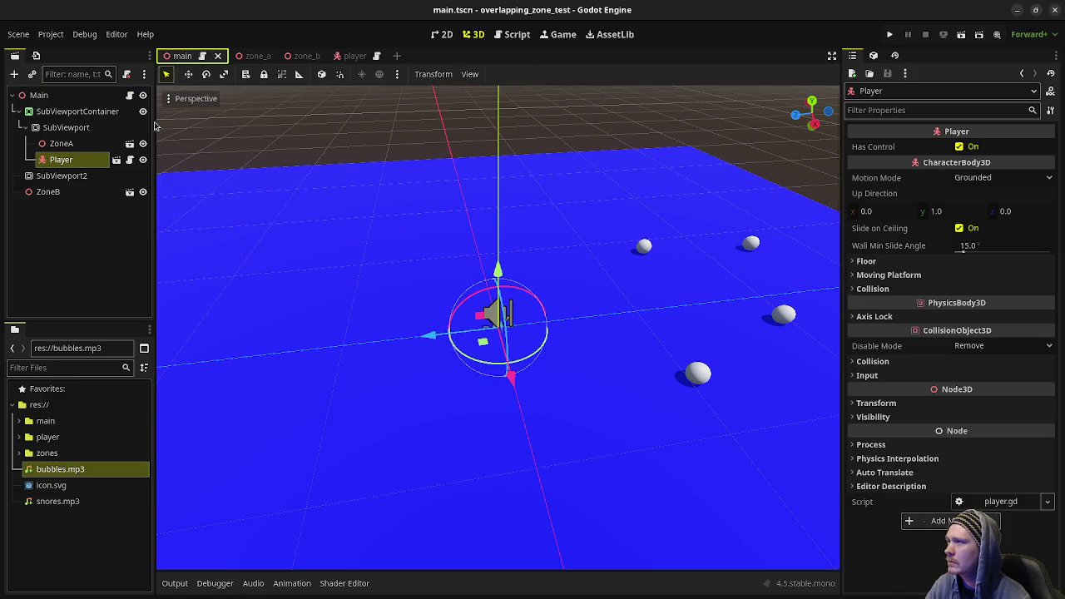
left_click(376, 56)
scroll(475, 292, "up", 12)
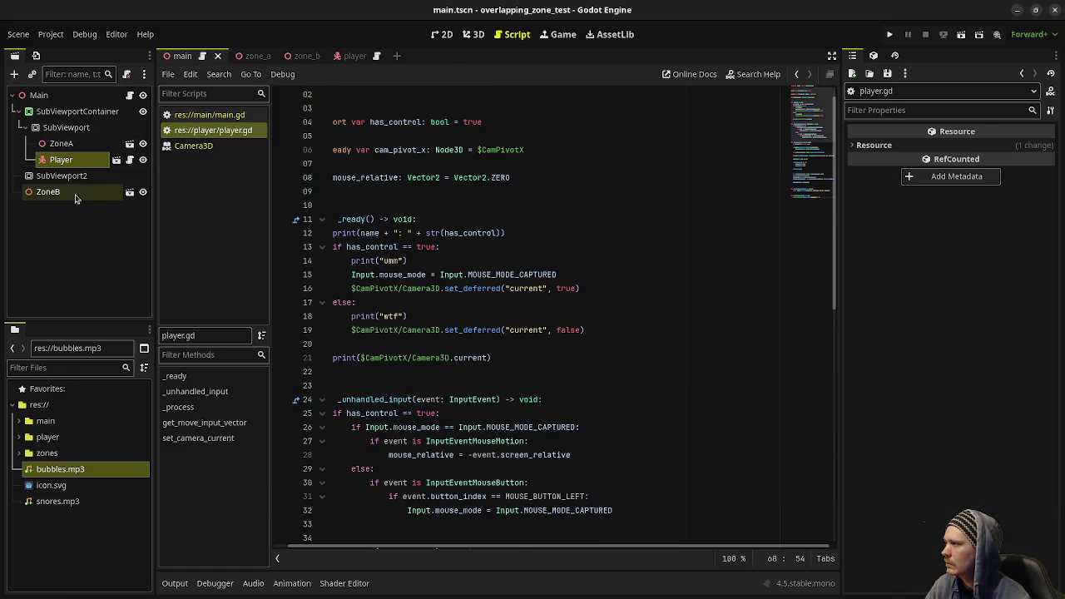
Duplicate the Player node as Player2 under ZoneB and save the main scene
left_click(79, 160)
key("ctrl+d")
mouse_move(77, 177)
left_mouse_down()
mouse_move(77, 190)
mouse_move(50, 193)
left_mouse_up()
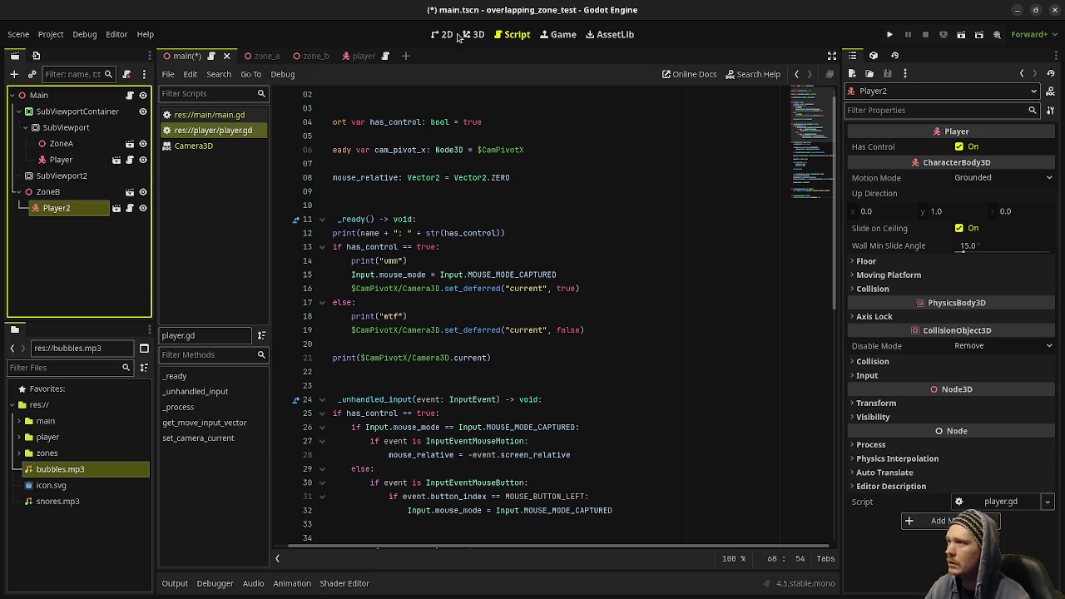
left_click(471, 35)
key("ctrl+s")
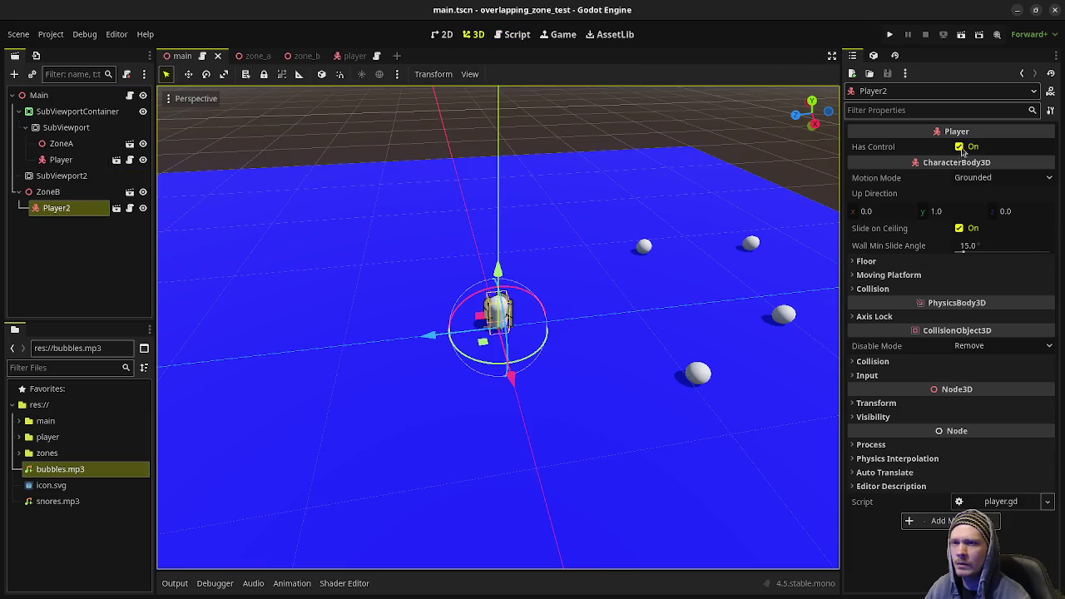
Turn off Has Control for Player2, save the scene, and run the project
left_click(961, 148)
key("ctrl+s")
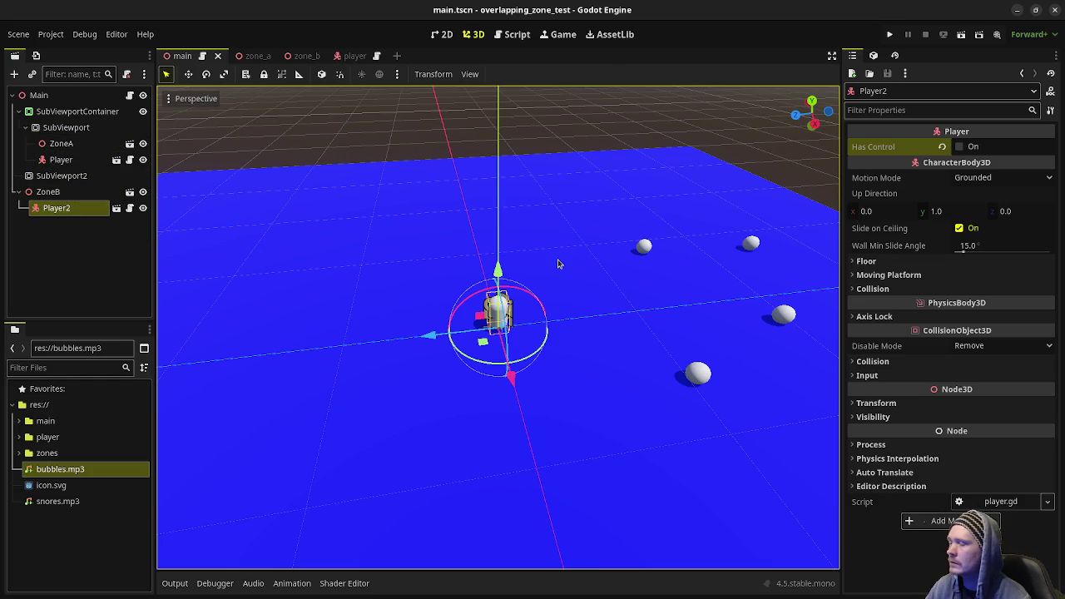
left_click(889, 35)
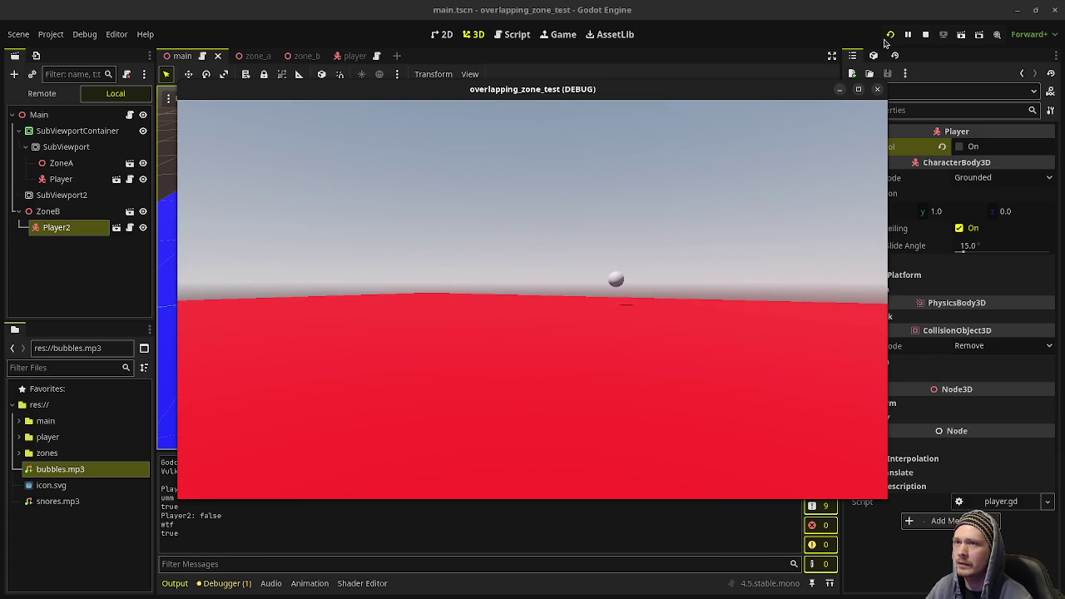
Stop and relaunch the game, try it out, then stop it with F8 from the editor
left_click(888, 36)
left_click(890, 40)
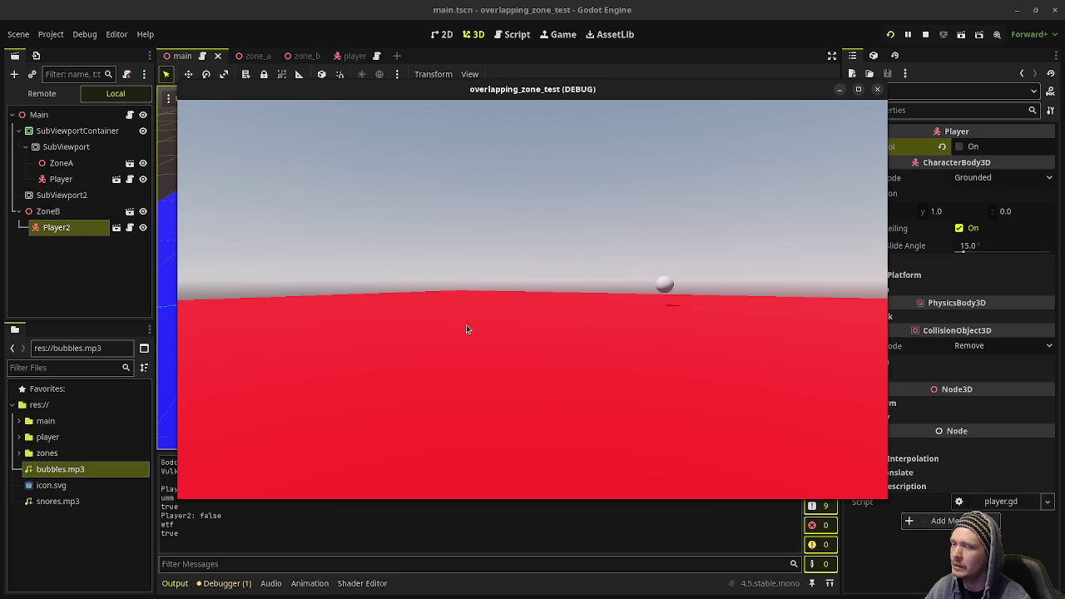
left_click(927, 43)
key("F8")
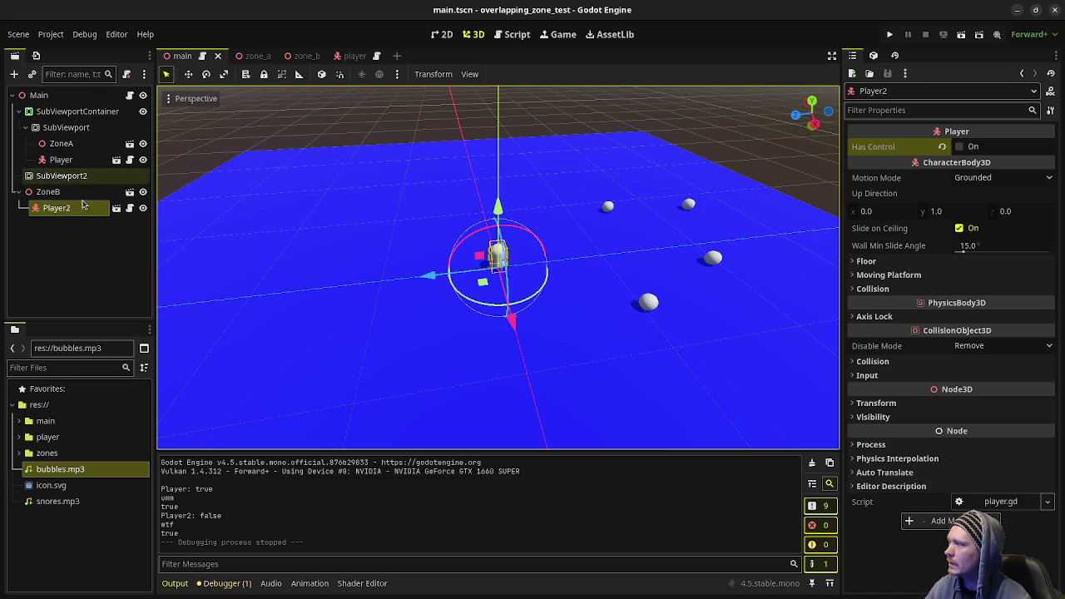
Delete SubViewport2 from the Scene dock, then minimize the Godot editor
left_click(62, 176)
right_click(75, 175)
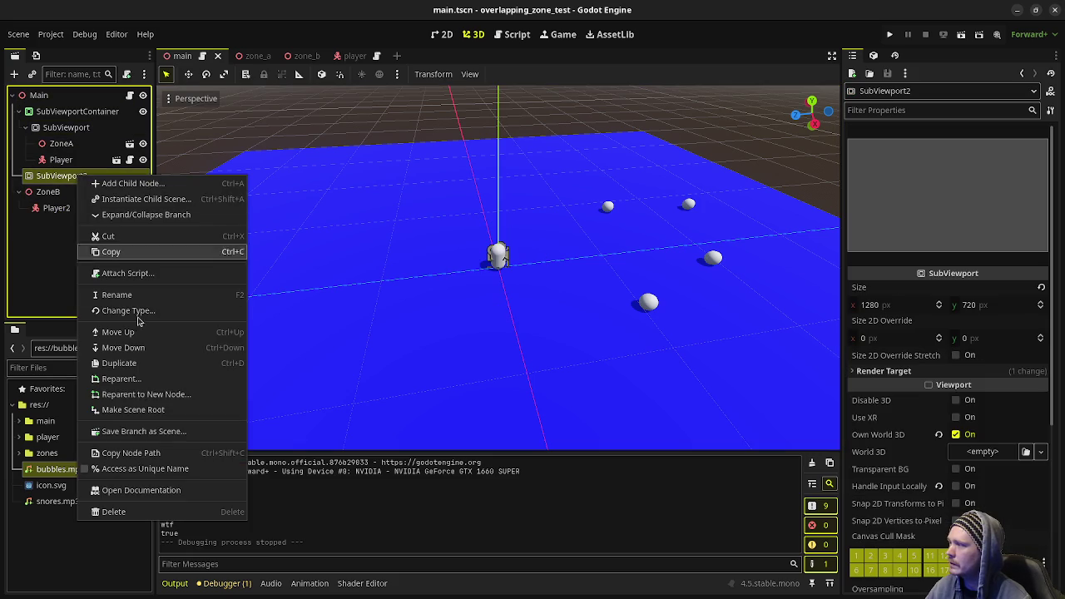
left_click(108, 509)
left_click(583, 324)
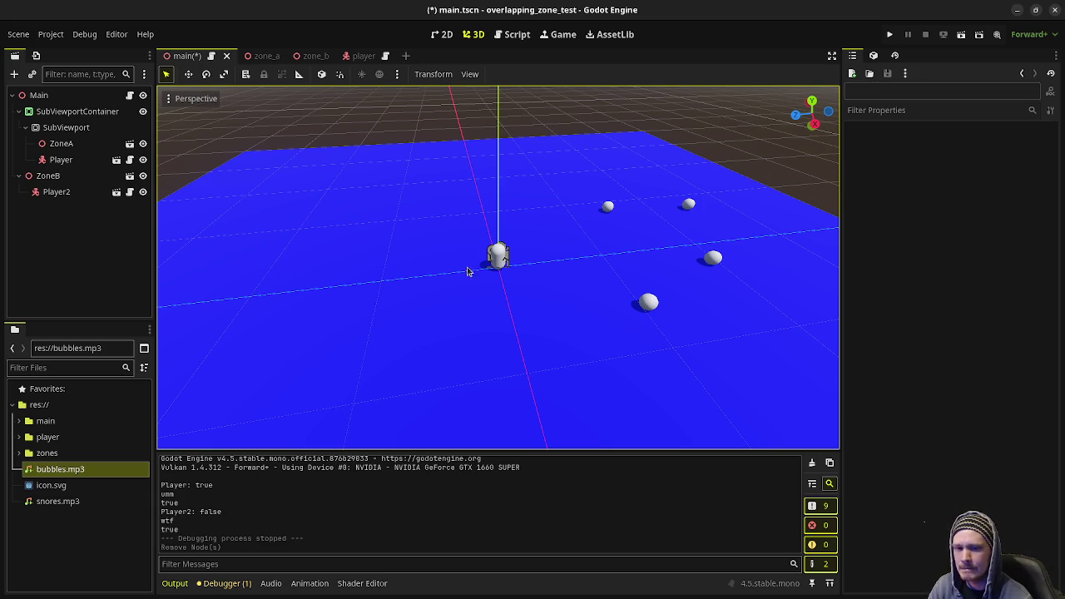
left_click(1017, 10)
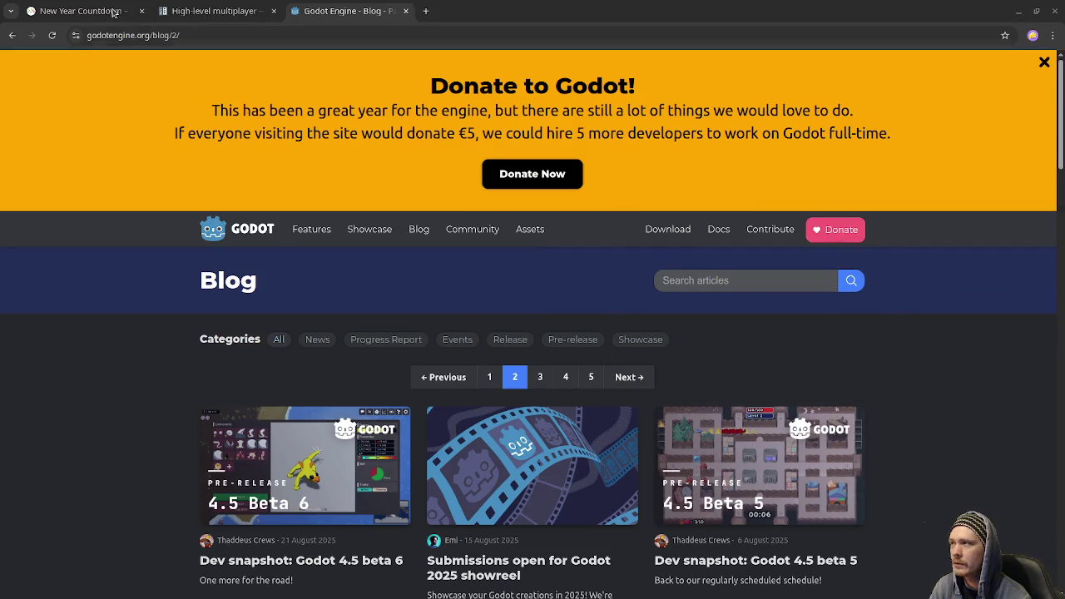
Check the New Year Countdown timer in Chrome, then minimize the browser
left_click(80, 9)
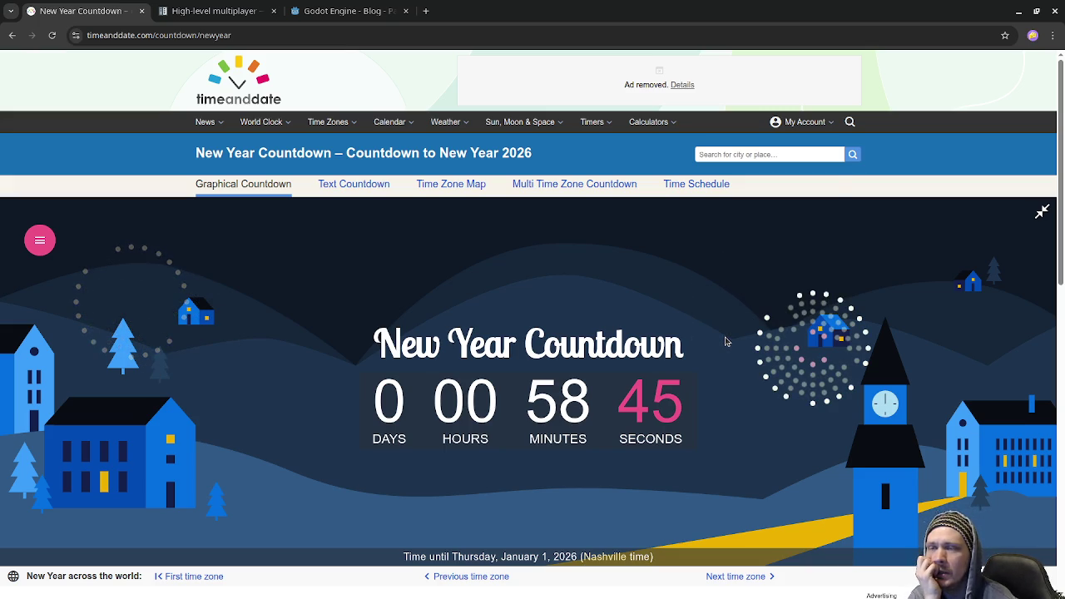
left_click(1017, 15)
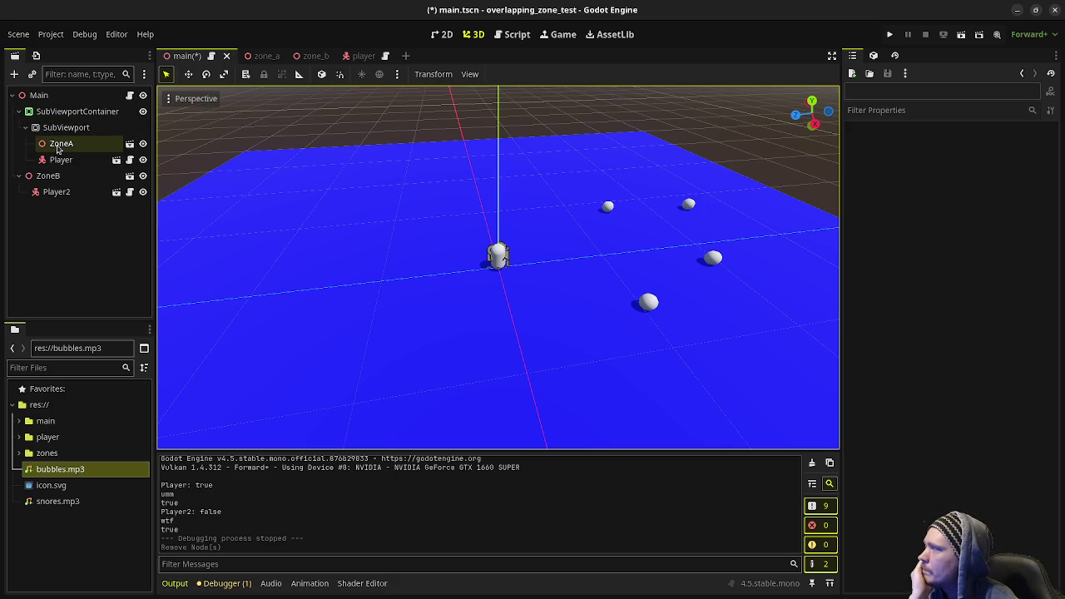
Multi-select the Main, SubViewportContainer and SubViewport nodes in the Scene dock
left_click(41, 95)
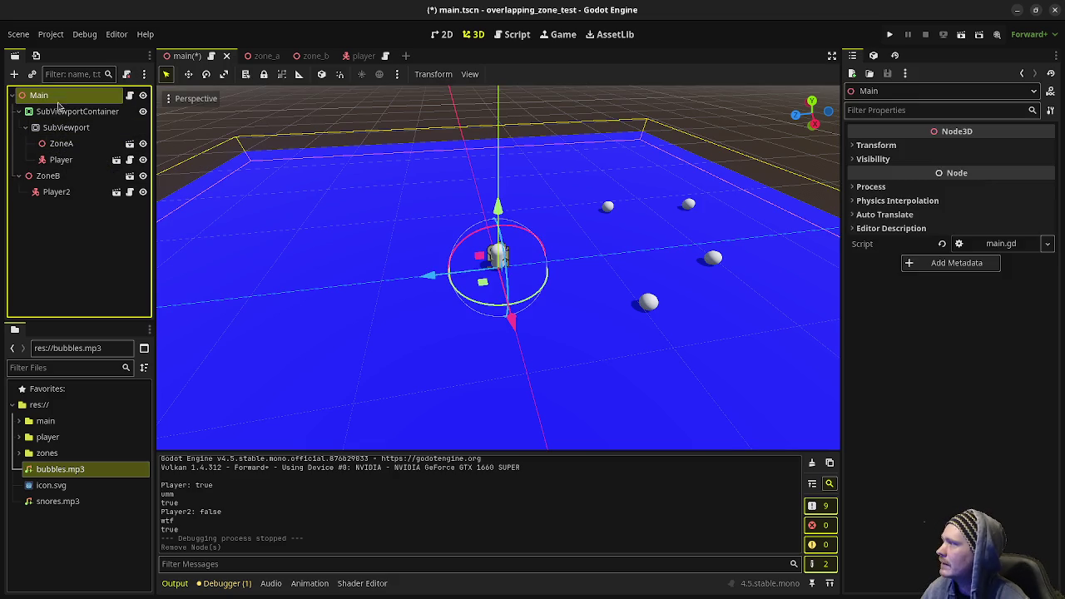
left_click(60, 112, "ctrl")
left_click(60, 127, "ctrl")
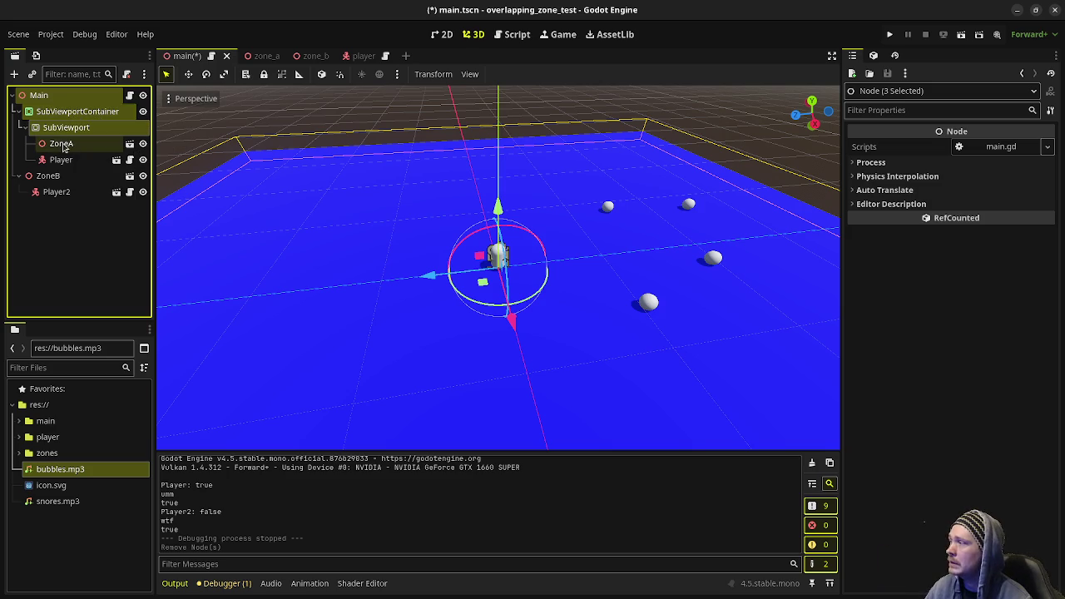
Duplicate ZoneB as ZoneC and move the copied player into ZoneB
left_click(19, 175)
left_click(50, 177)
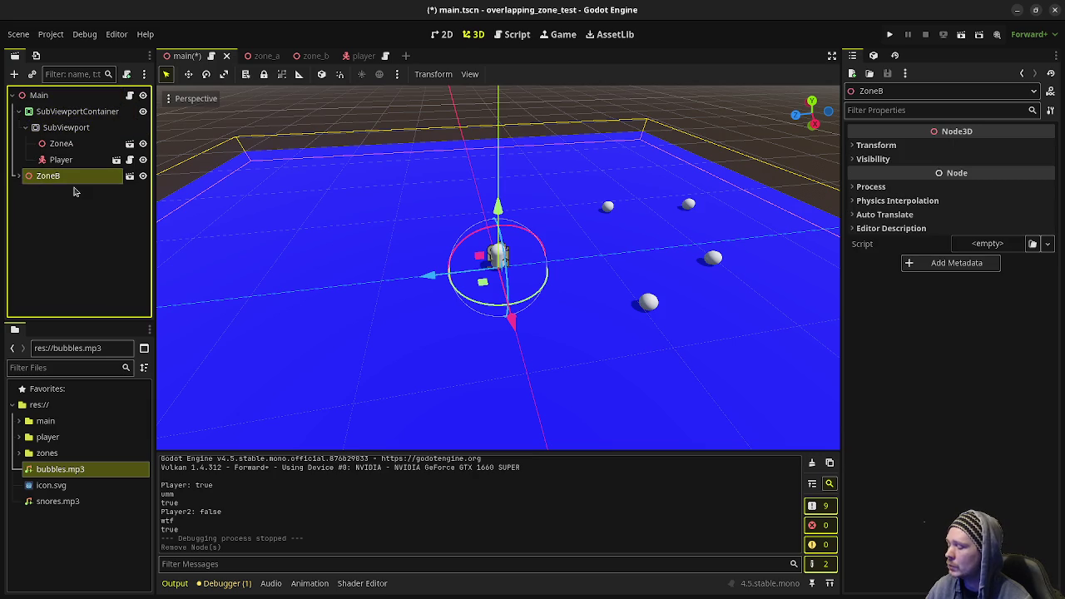
key("ctrl+d")
double_click(66, 196)
left_click(67, 194)
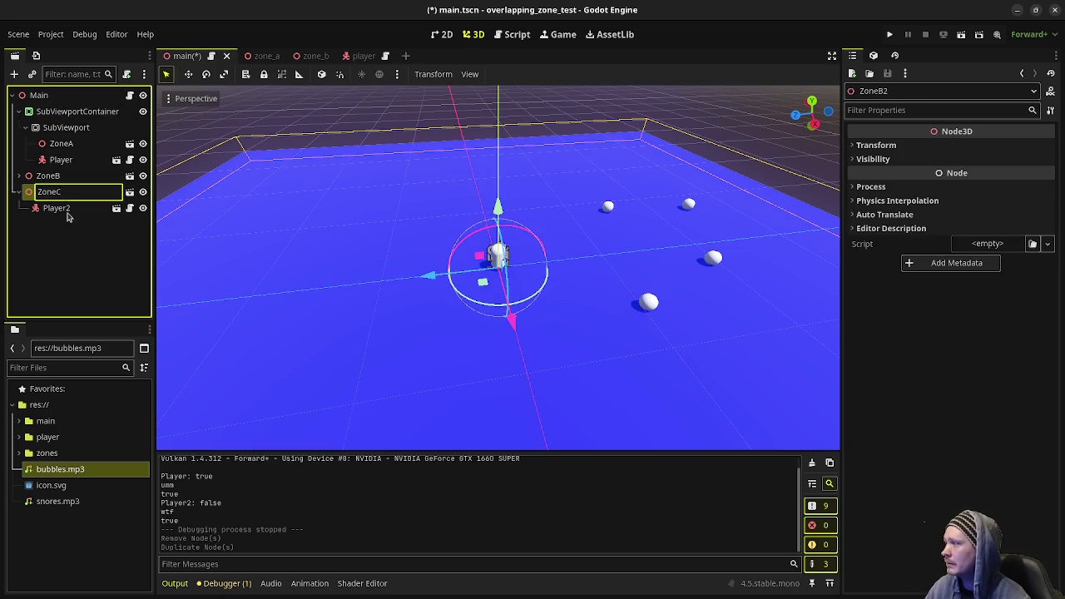
left_click(66, 209)
mouse_move(56, 193)
left_mouse_down()
mouse_move(49, 176)
mouse_move(58, 226)
left_mouse_up()
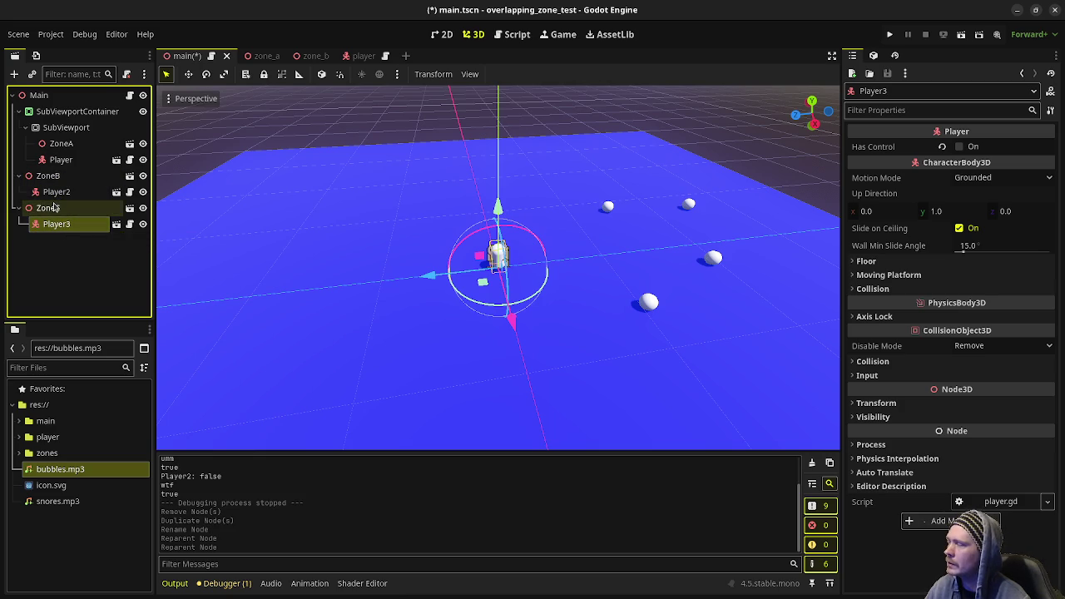
Rename ZoneC to ZoneD
left_click(51, 207)
left_click(78, 207)
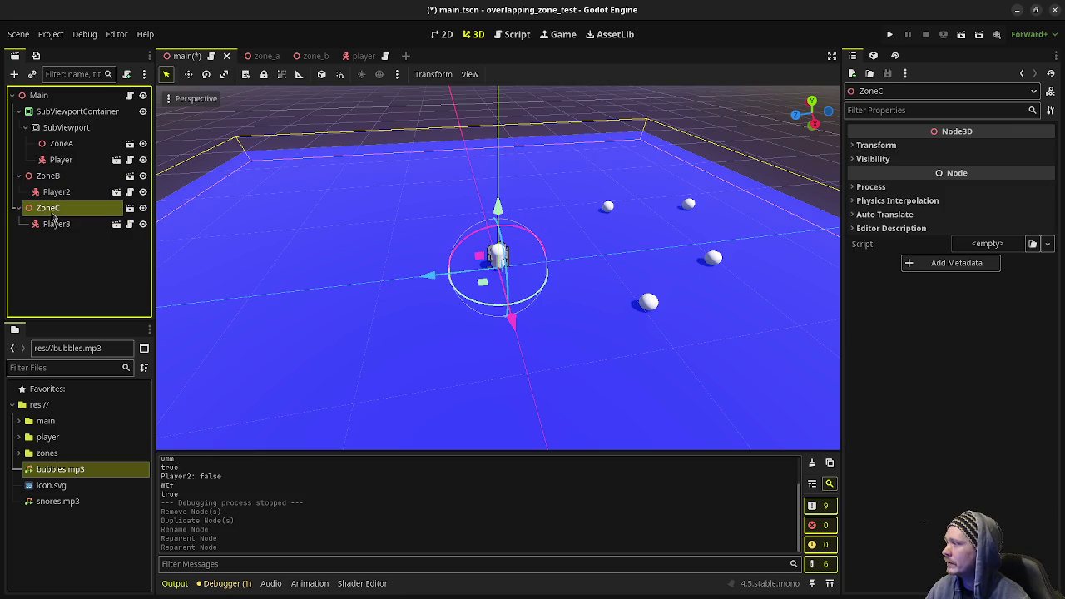
key("BackSpace")
type("D")
key("Return")
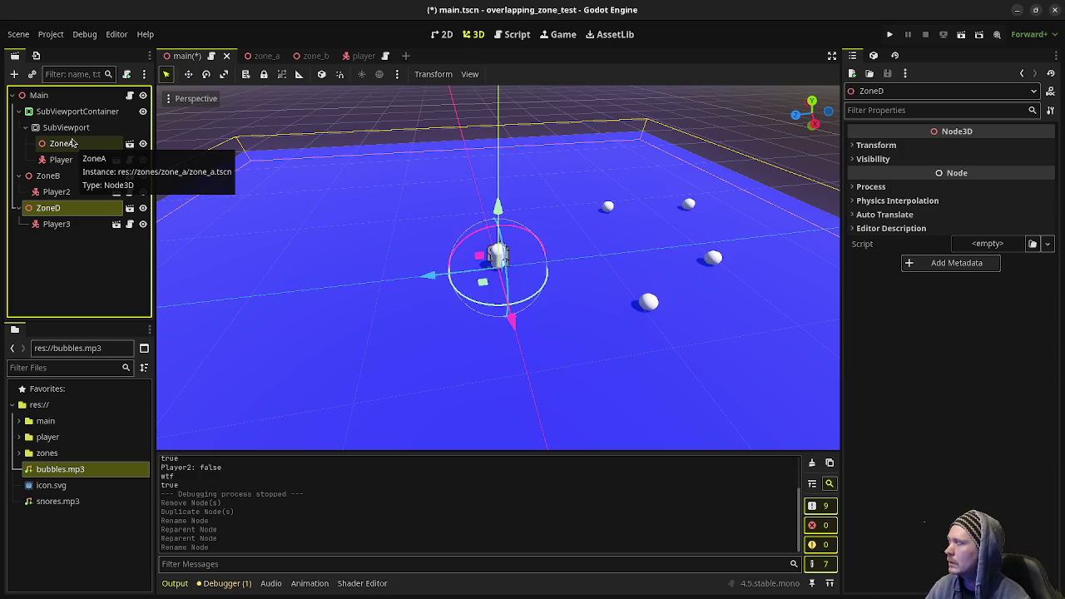
left_click(63, 144)
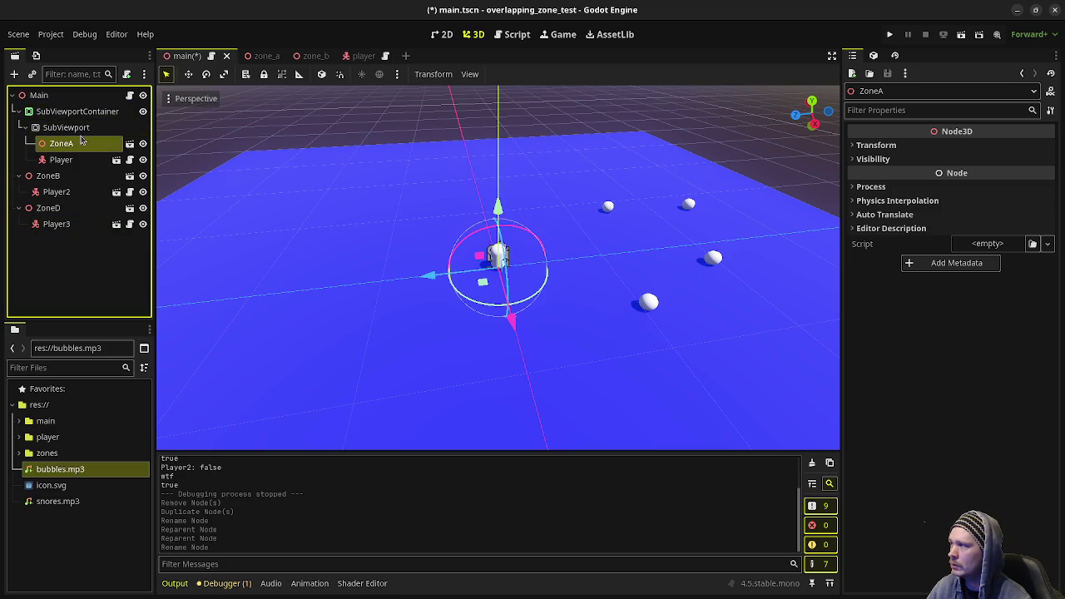
left_click(60, 193, "ctrl")
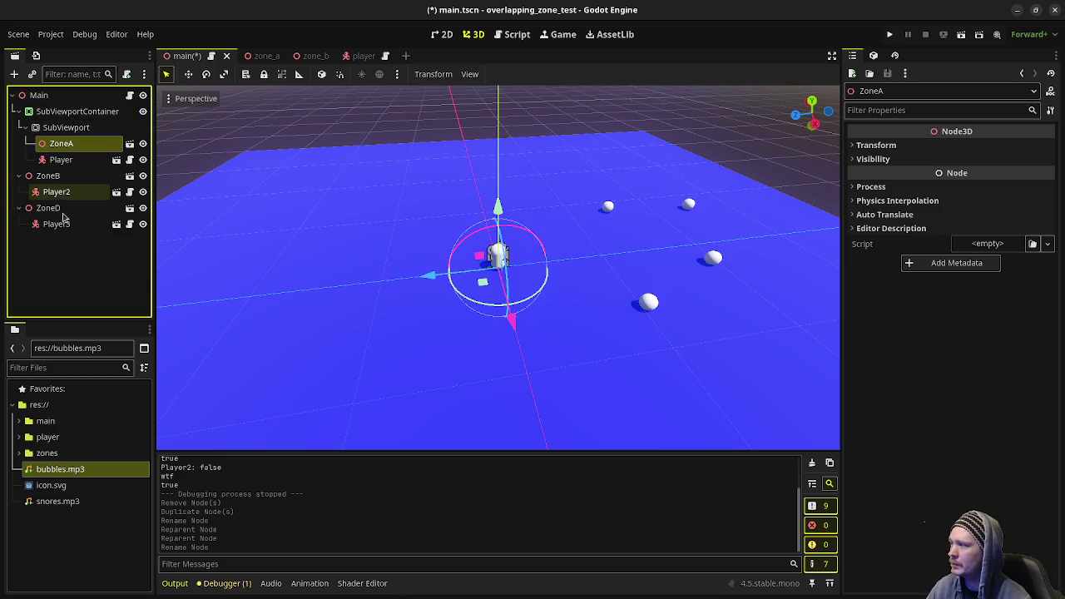
left_click(19, 176)
left_click(19, 192)
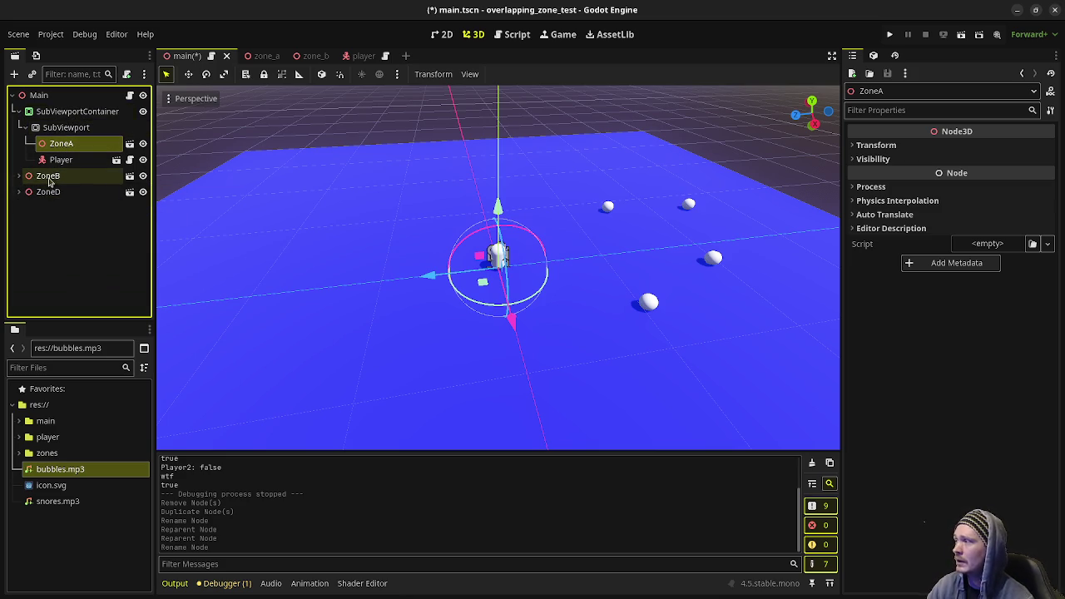
left_click(50, 177)
left_click(60, 193)
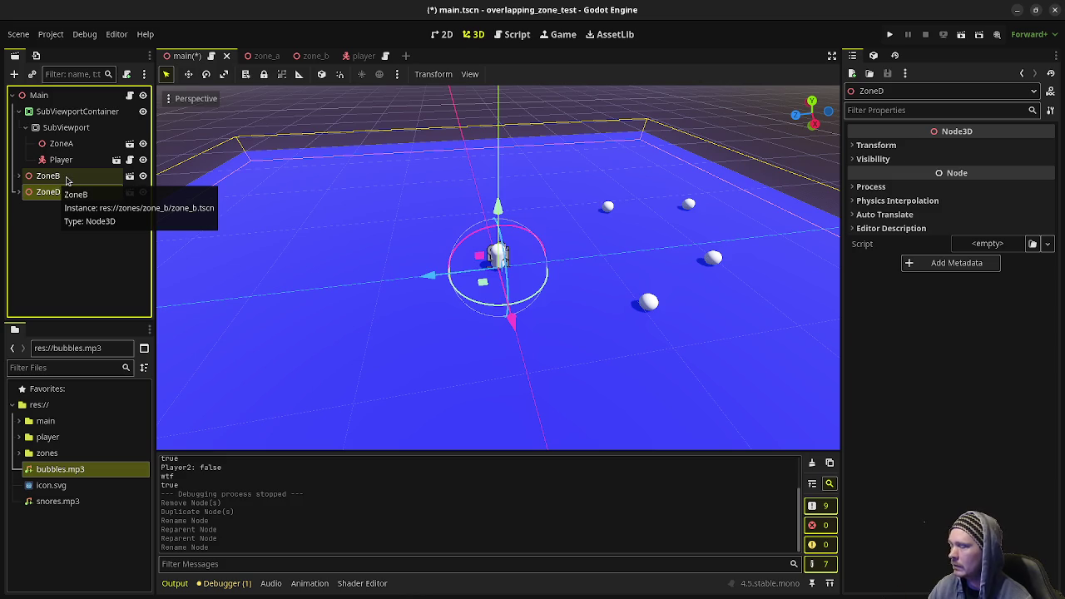
left_click(20, 177)
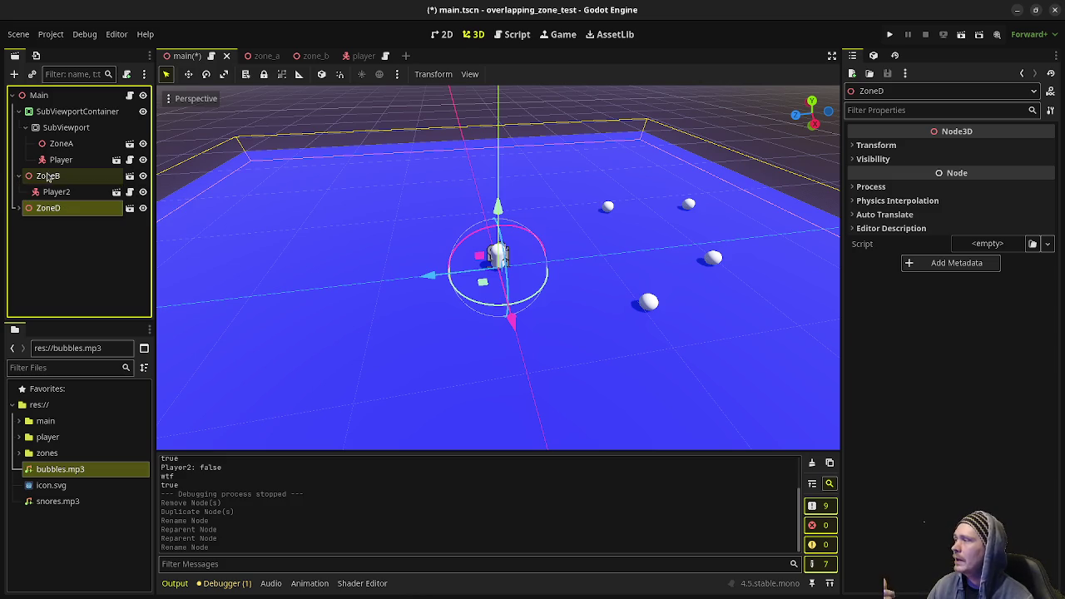
left_click(20, 177)
left_click(20, 178)
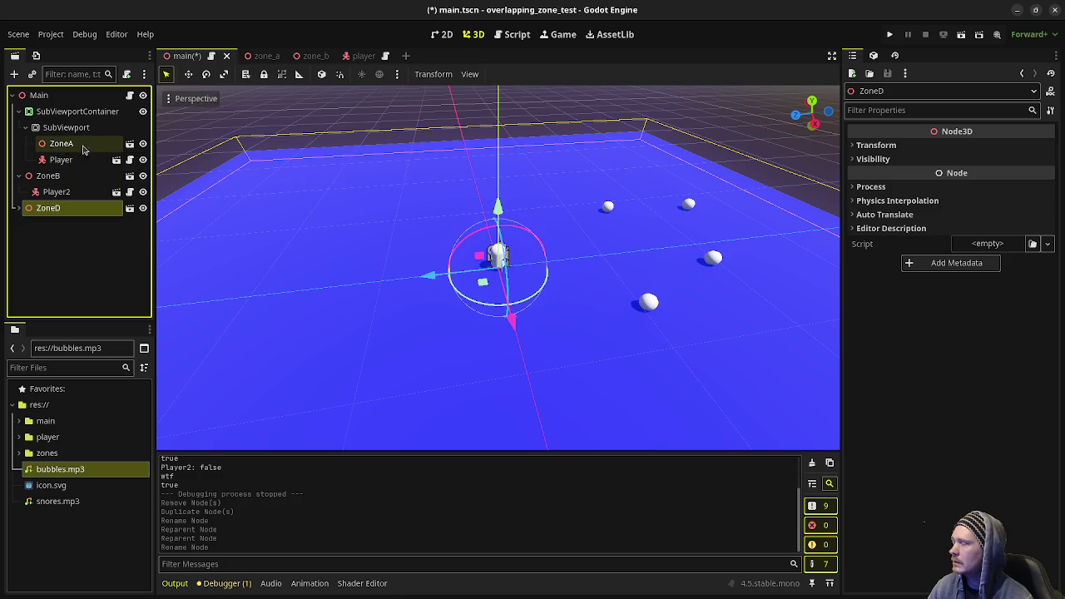
left_click(38, 180)
left_click(20, 177)
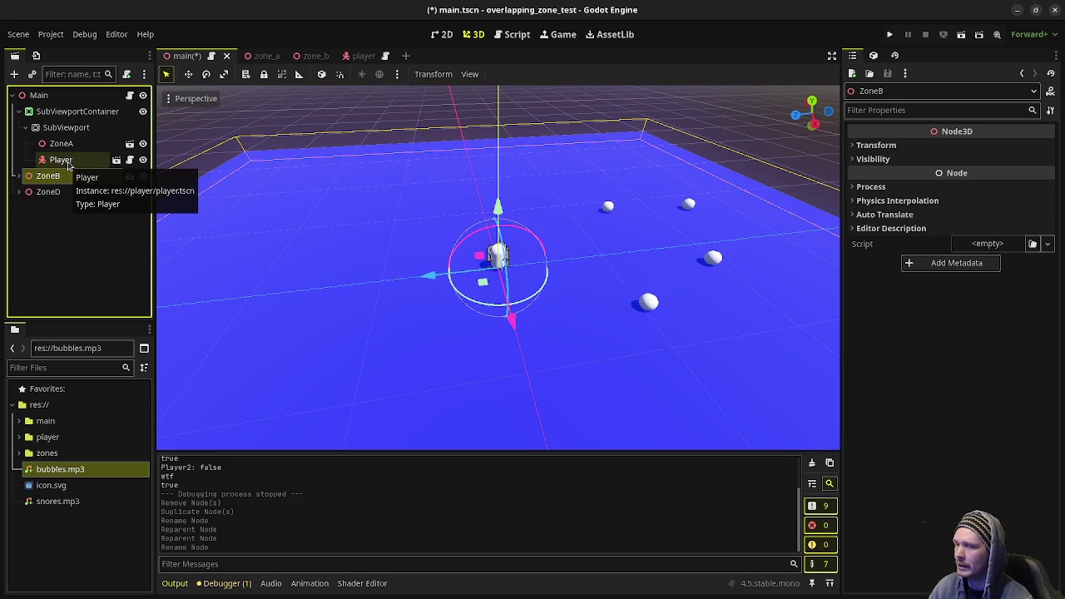
left_click(16, 177)
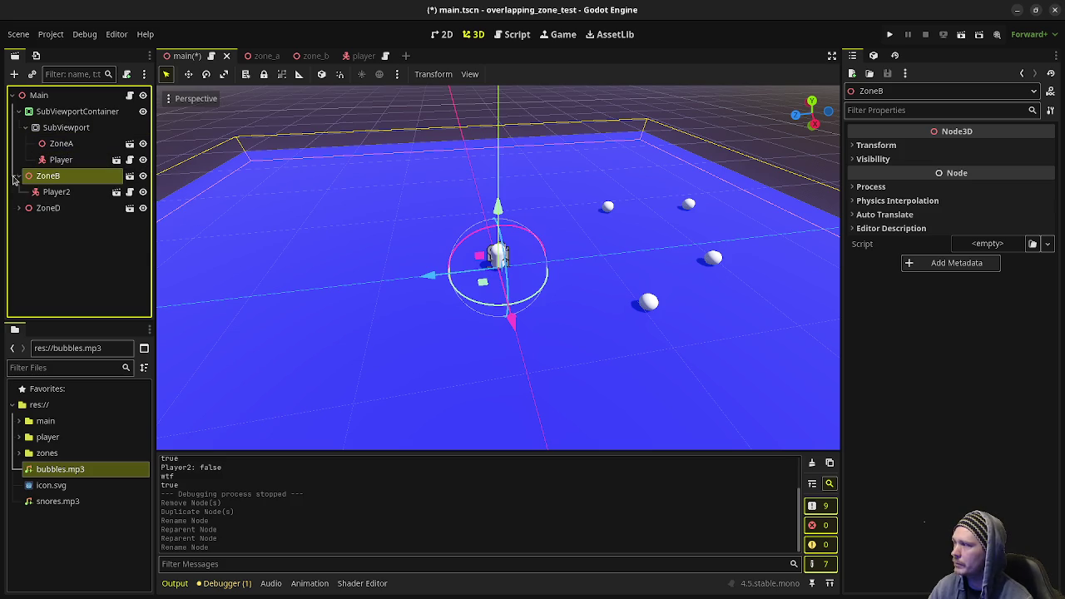
left_click(17, 177)
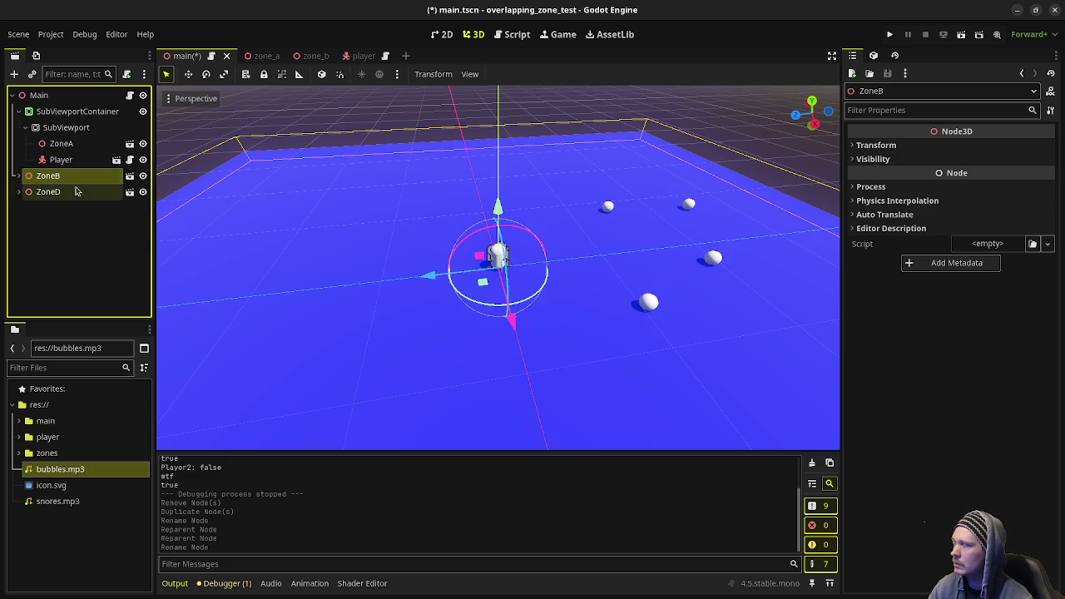
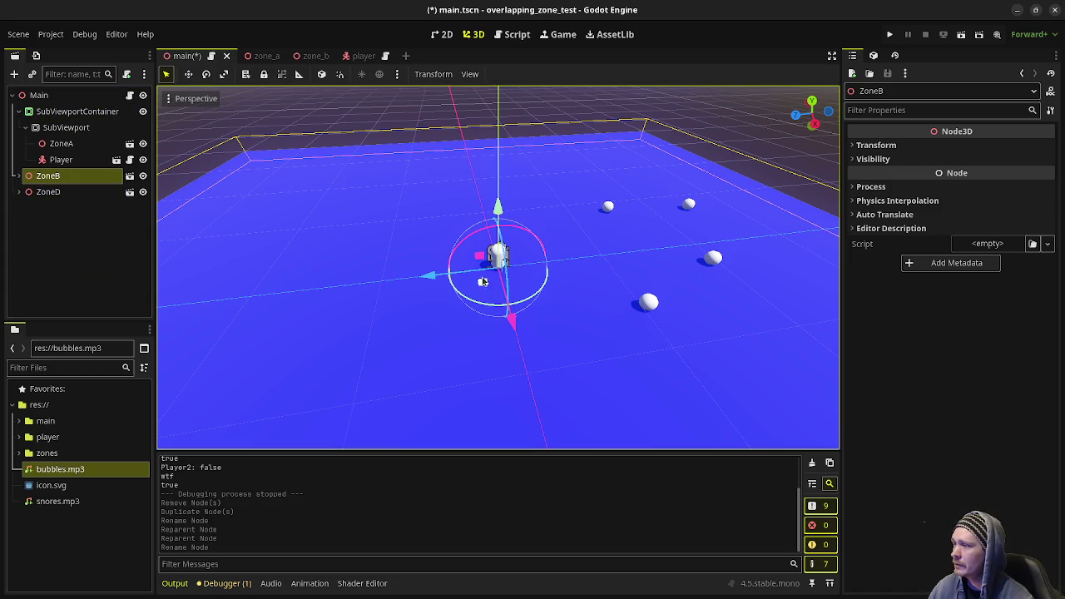
Expand ZoneB and ZoneD and drag Player2 into the SubViewport below Player
left_click(18, 177)
left_click(20, 208)
left_click(54, 194)
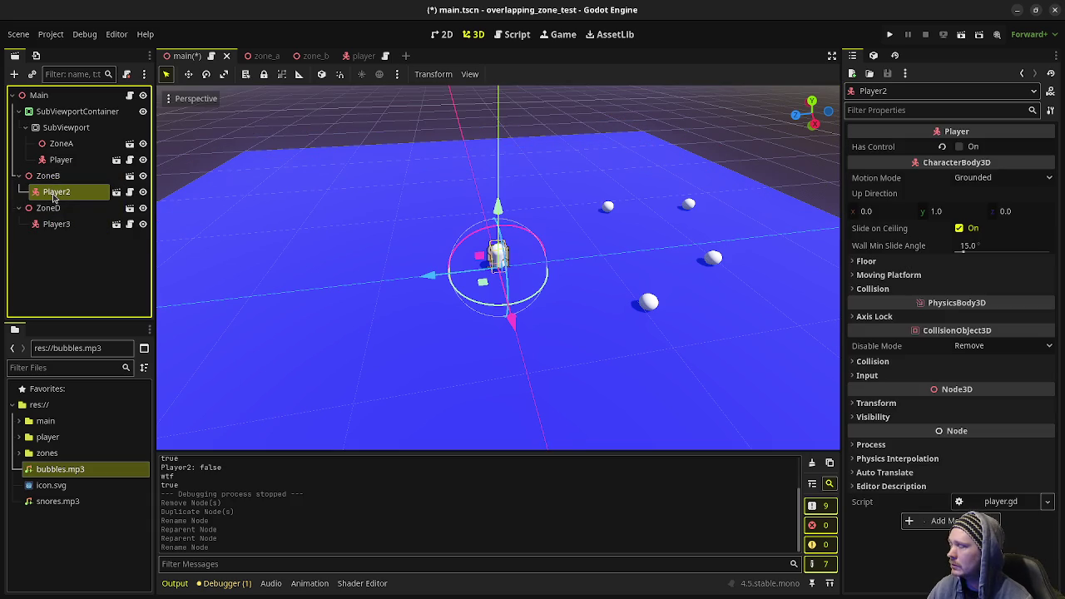
mouse_move(54, 194)
left_mouse_down()
mouse_move(75, 158)
mouse_move(65, 128)
left_mouse_up()
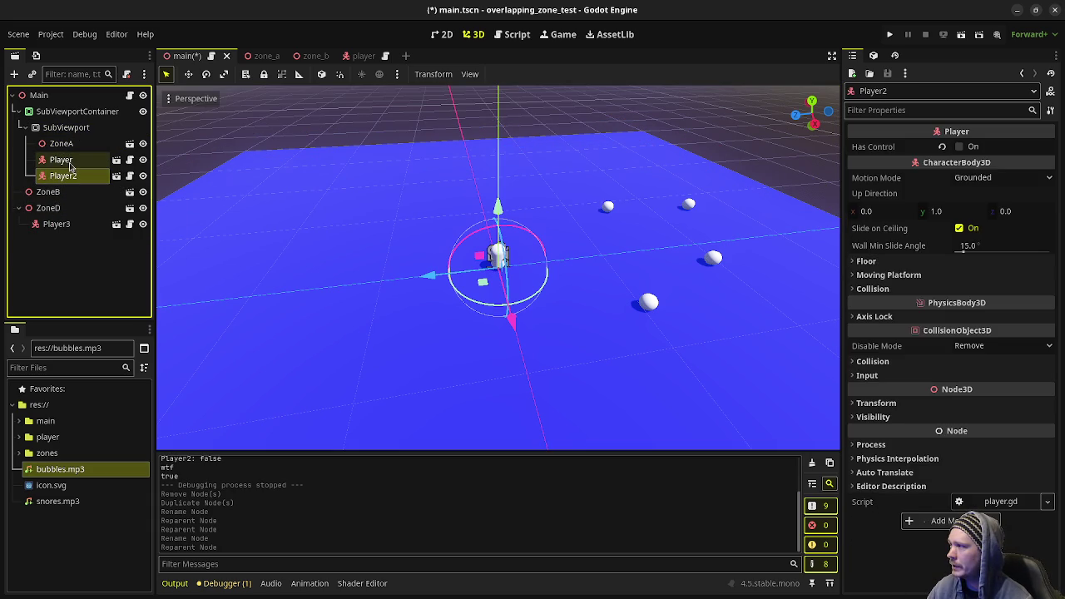
Delete ZoneB, undo the deletion with Ctrl+Z, and save the scene
right_click(55, 193)
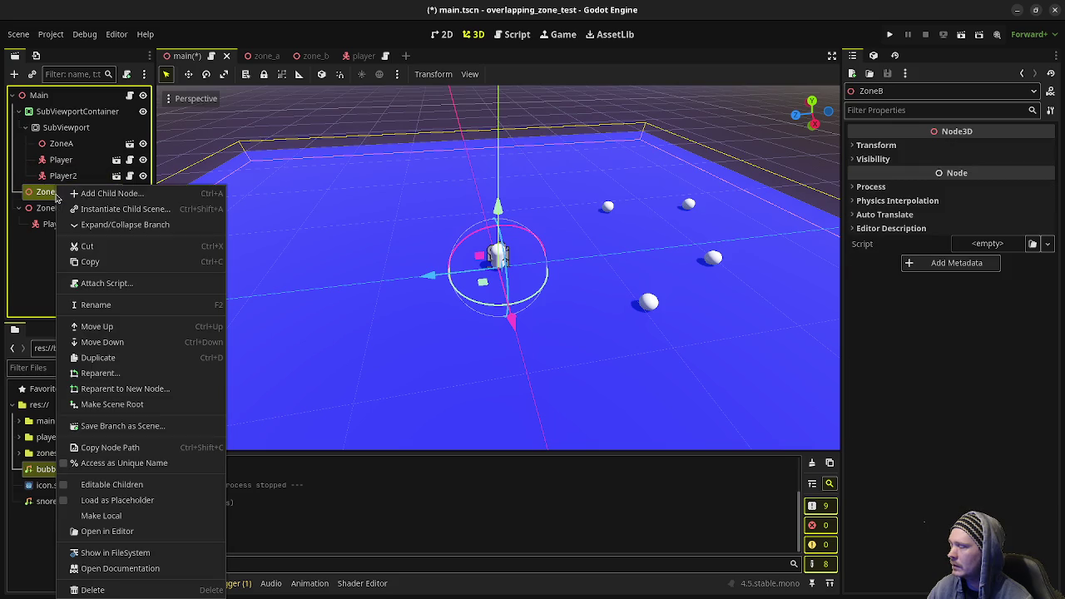
left_click(92, 589)
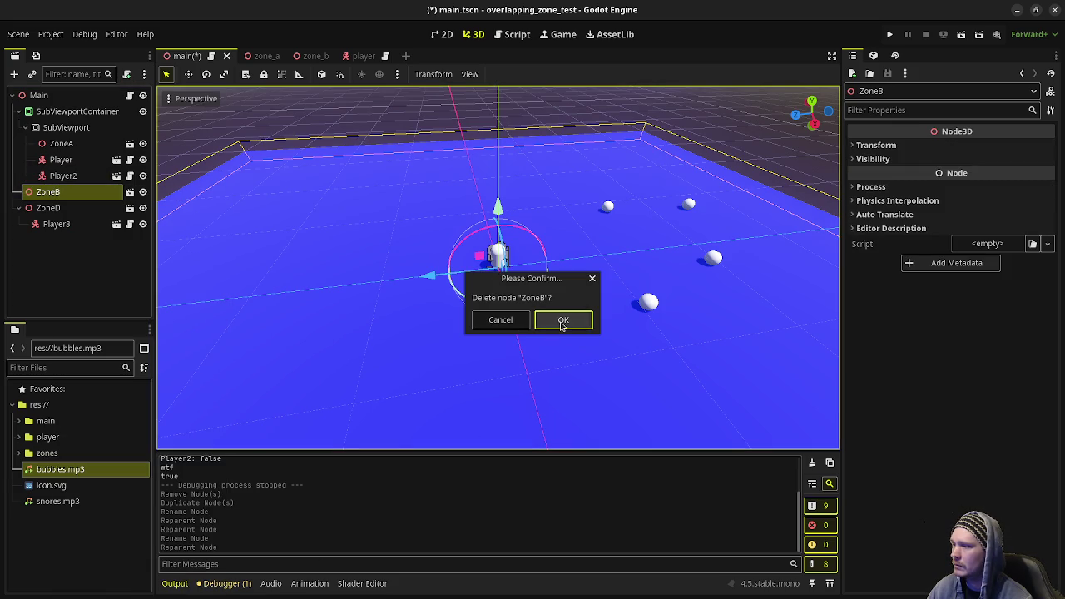
left_click(563, 321)
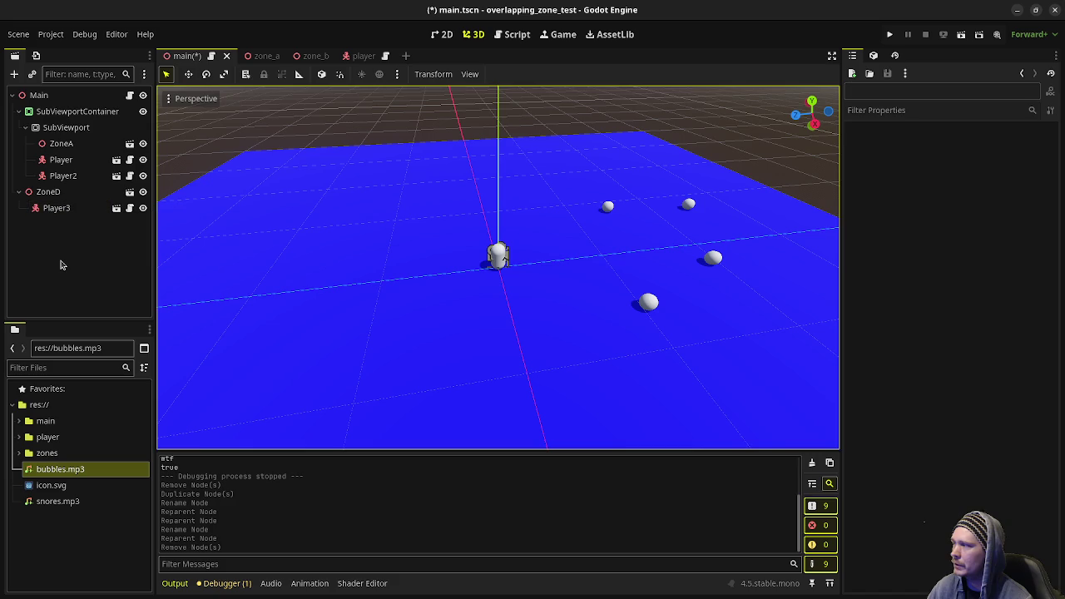
key("ctrl+z")
key("ctrl+z")
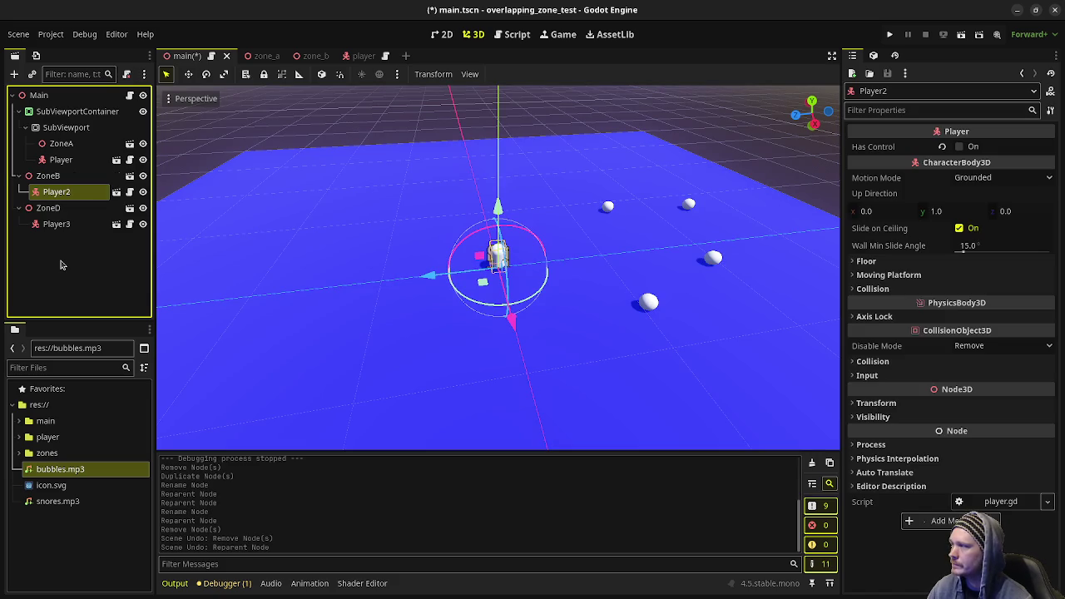
key("ctrl+s")
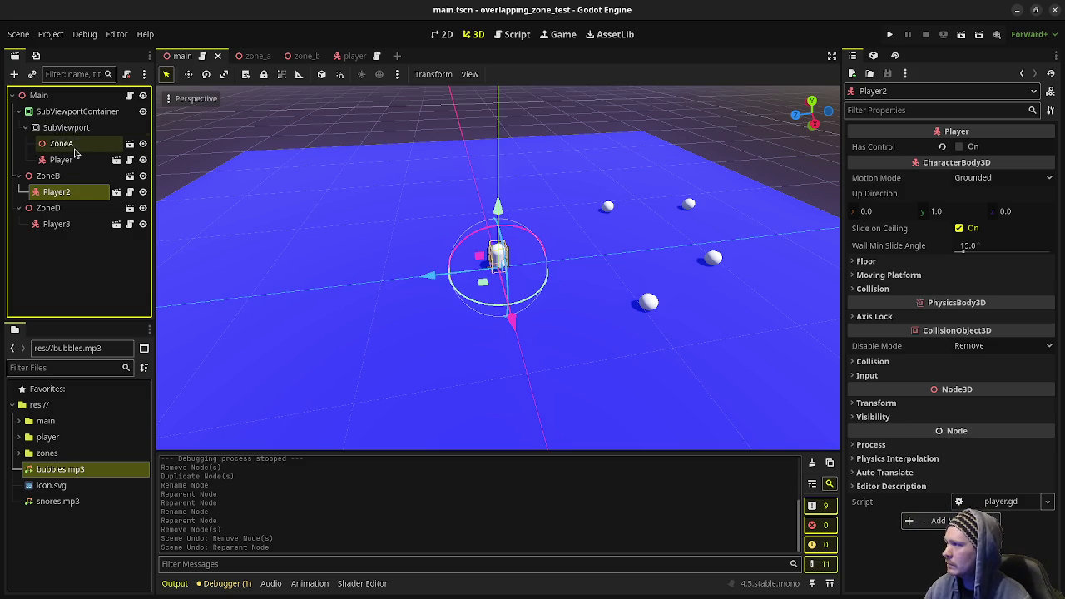
Add a MultiplayerSpawner child under ZoneA by searching 'spawn' in Create New Node
left_click(74, 146)
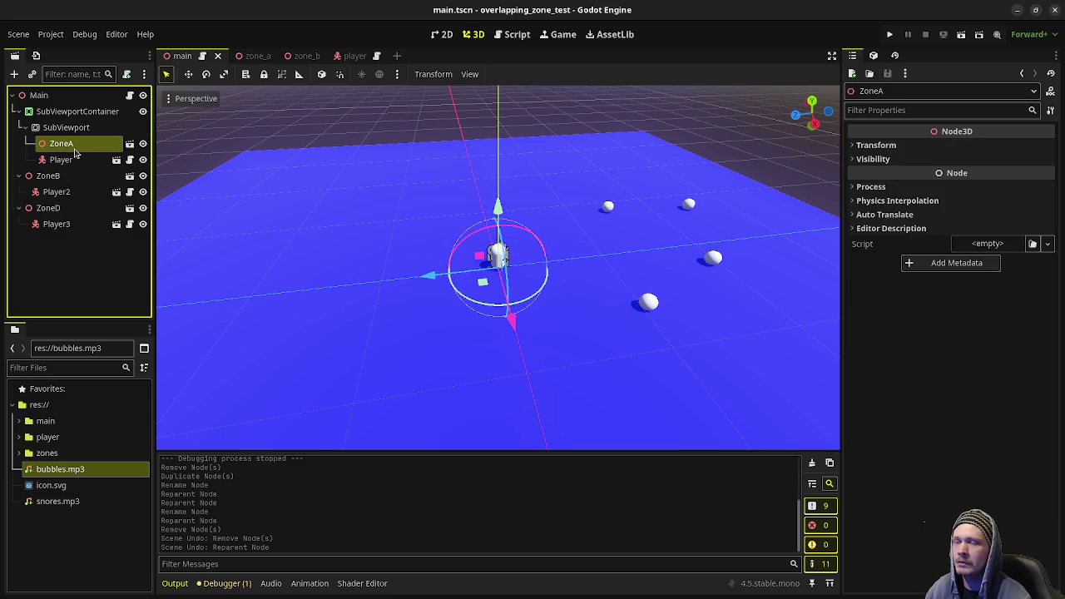
key("ctrl+a")
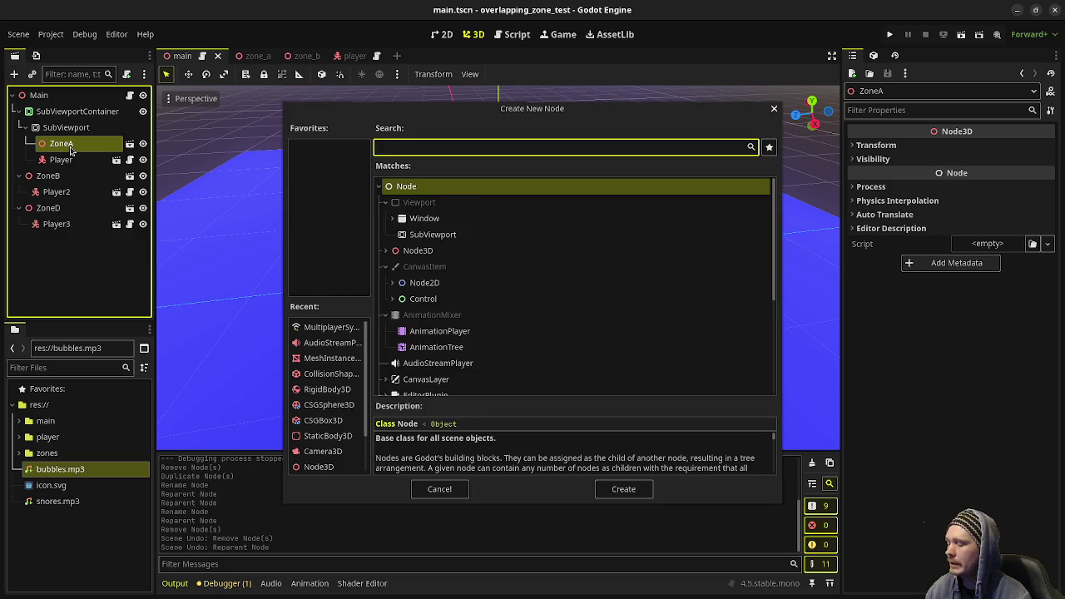
type("spawn")
key("Return")
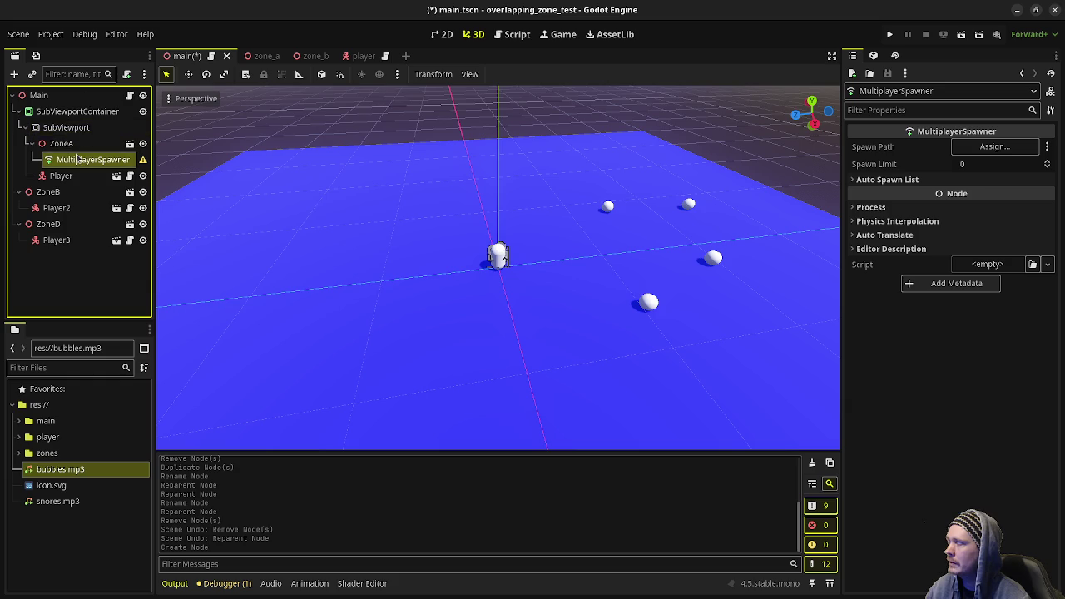
left_click(61, 196)
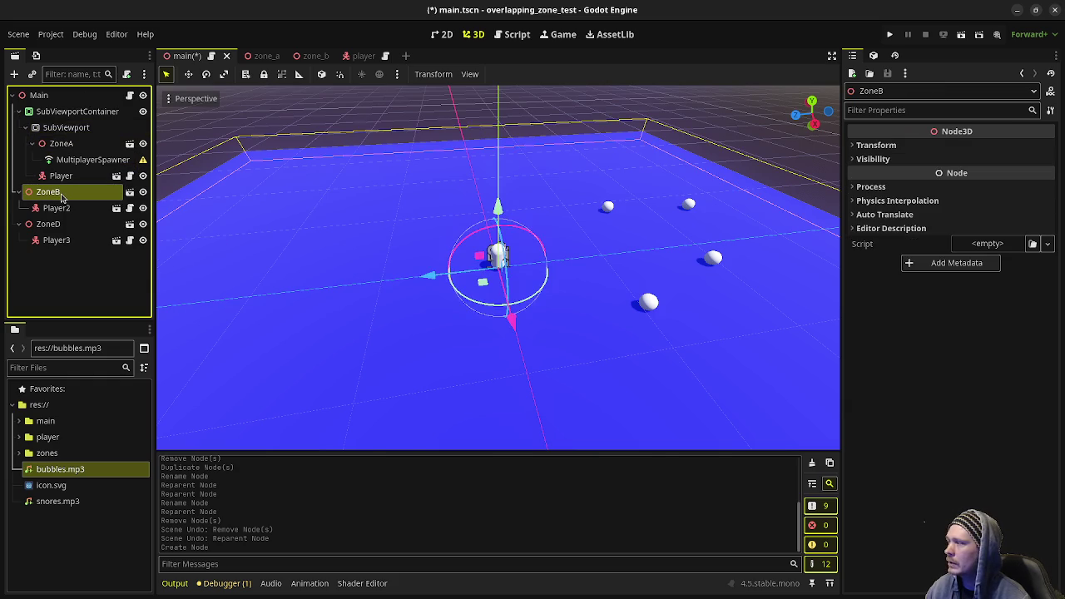
Add a MultiplayerSpawner under ZoneB and inspect the new spawner node
key("ctrl+a")
key("Return")
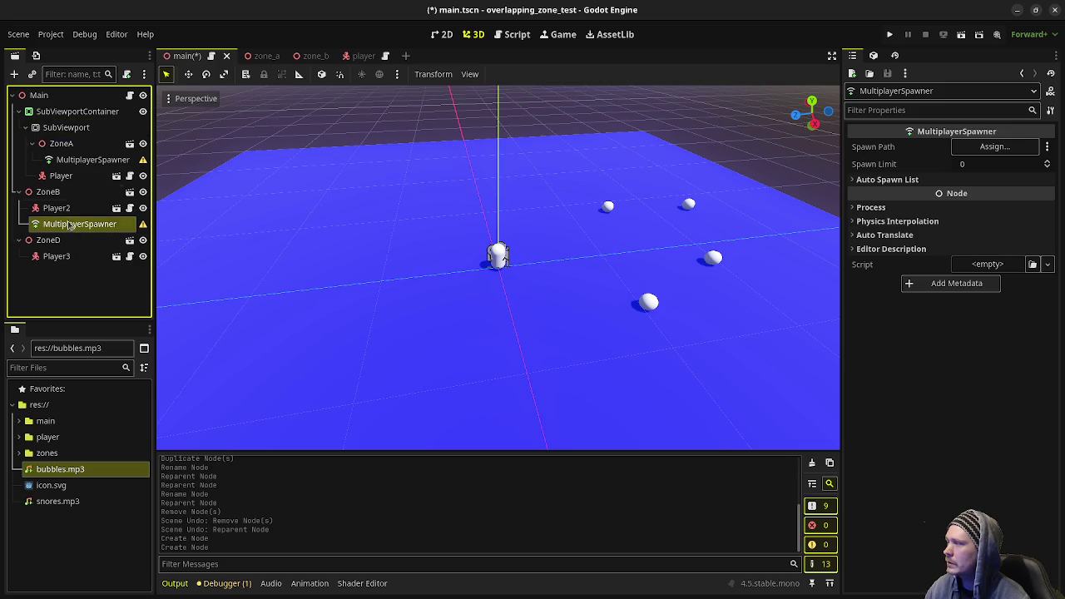
left_click(49, 193)
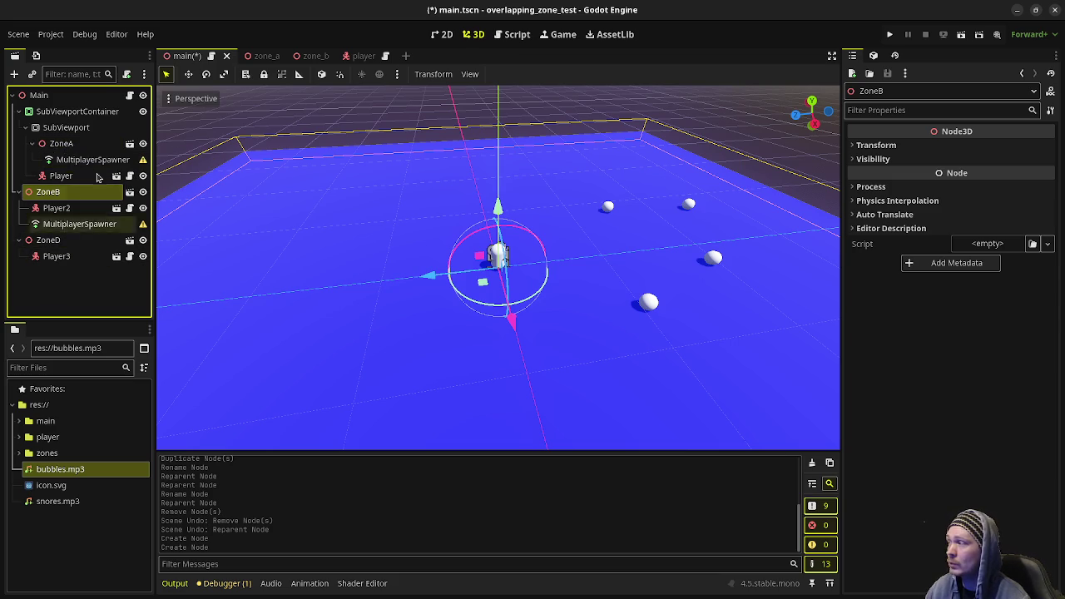
left_click(79, 225)
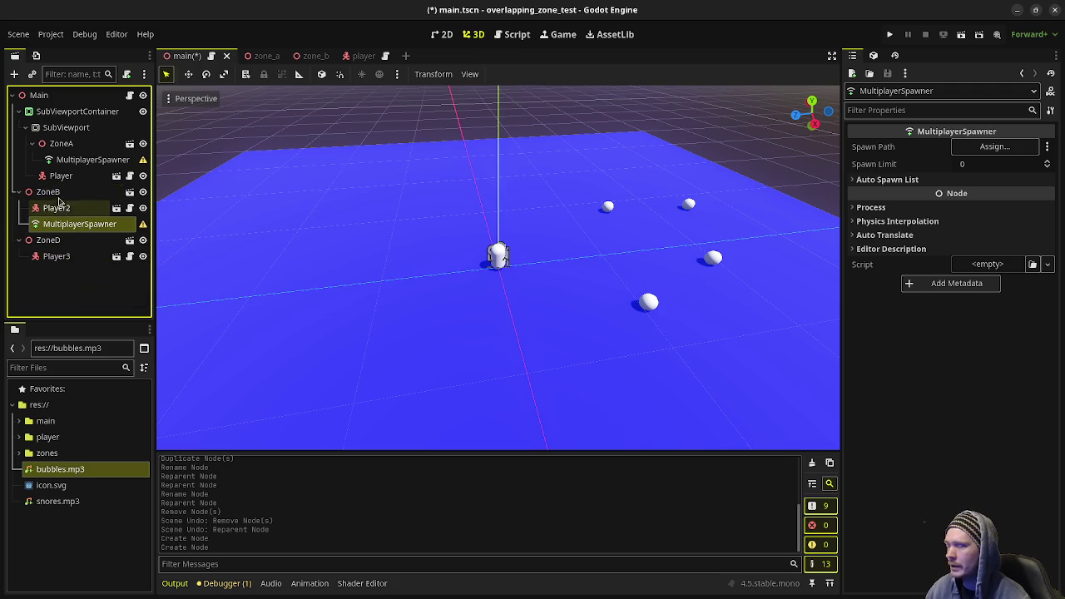
Try moving ZoneB into the SubViewport, then undo the move
left_click(58, 196)
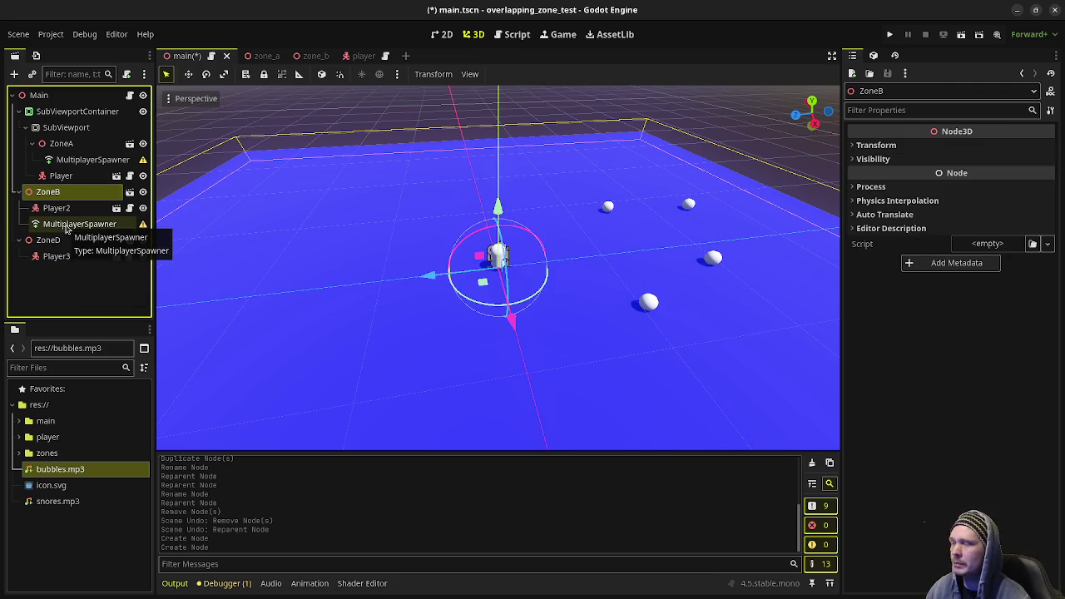
left_click_drag(52, 193, 81, 137)
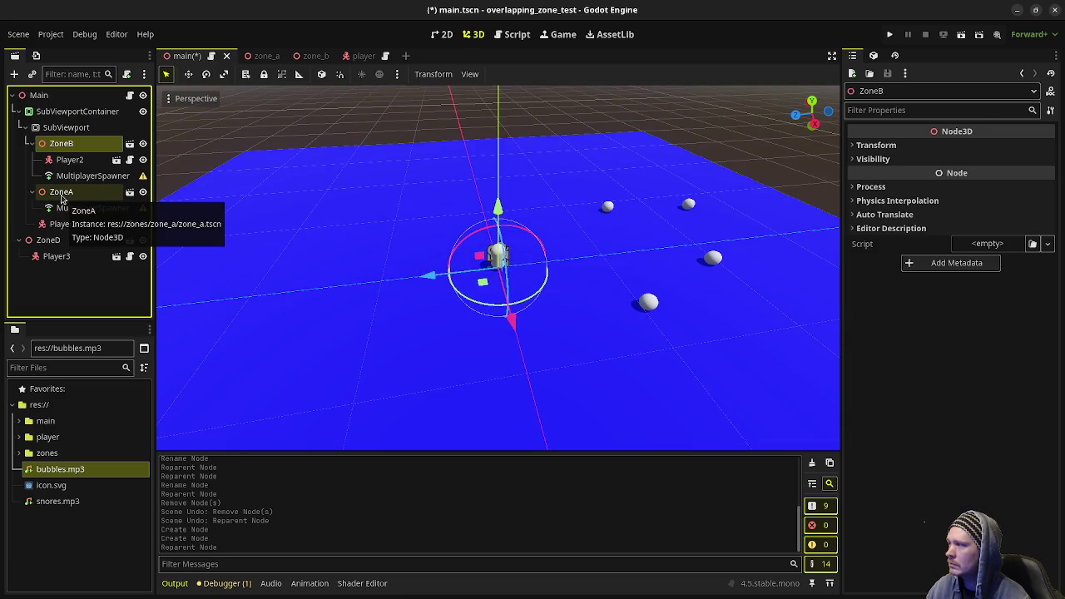
key("ctrl+z")
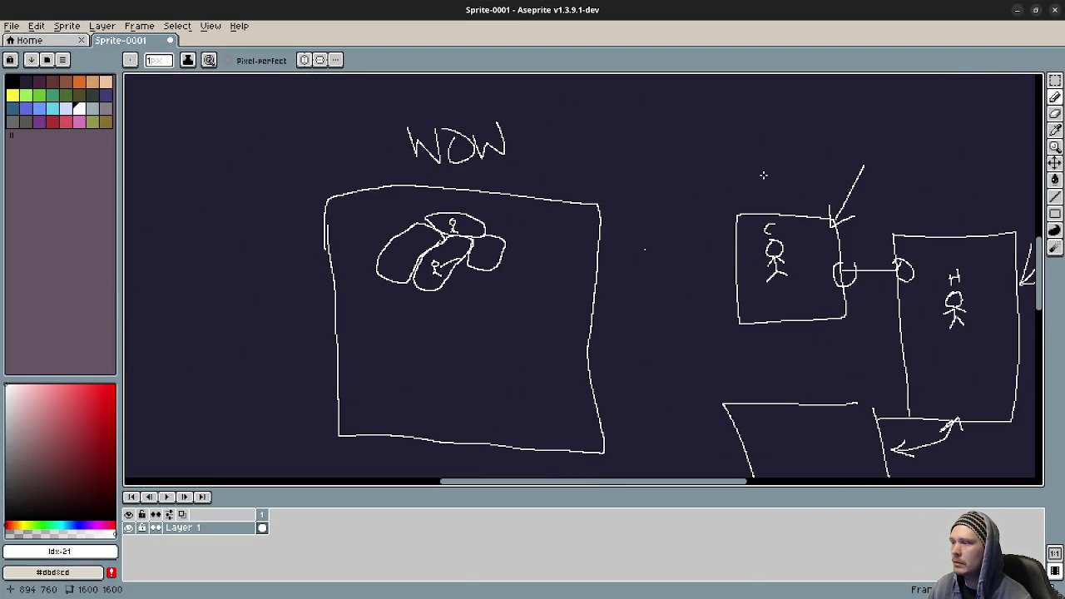
Minimize the Aseprite sketch window to return to the Godot editor
left_click(1017, 10)
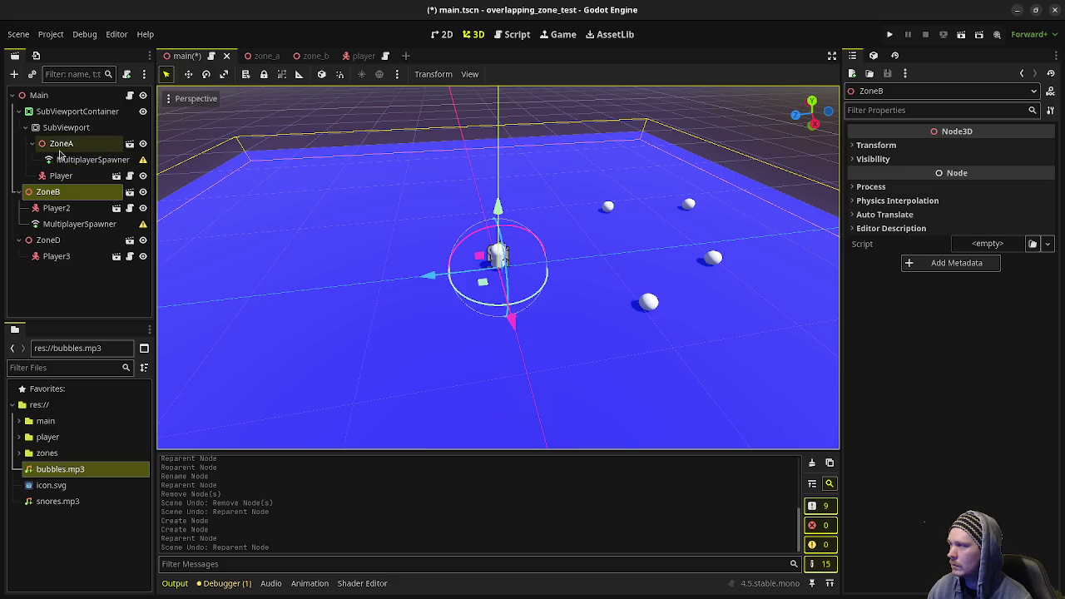
Move ZoneB and ZoneD, with their players, under the SubViewport
left_click_drag(47, 191, 67, 128)
left_click_drag(58, 240, 66, 128)
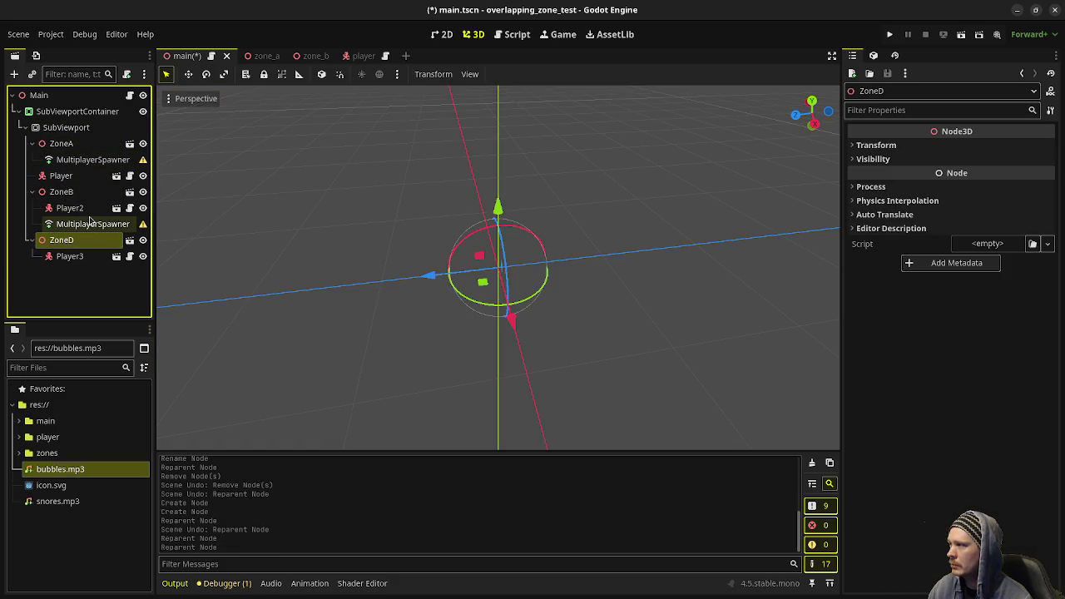
left_click(41, 192)
left_click(32, 191)
left_click(31, 208)
left_click(31, 208)
left_click(31, 191)
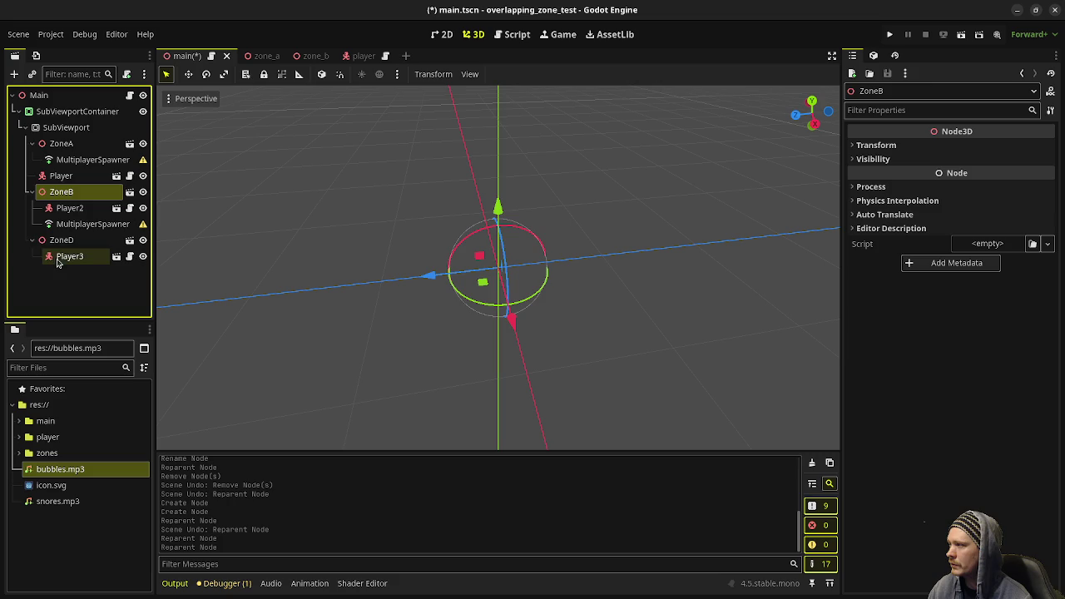
Delete ZoneB's MultiplayerSpawner node
left_click(76, 225)
right_click(75, 224)
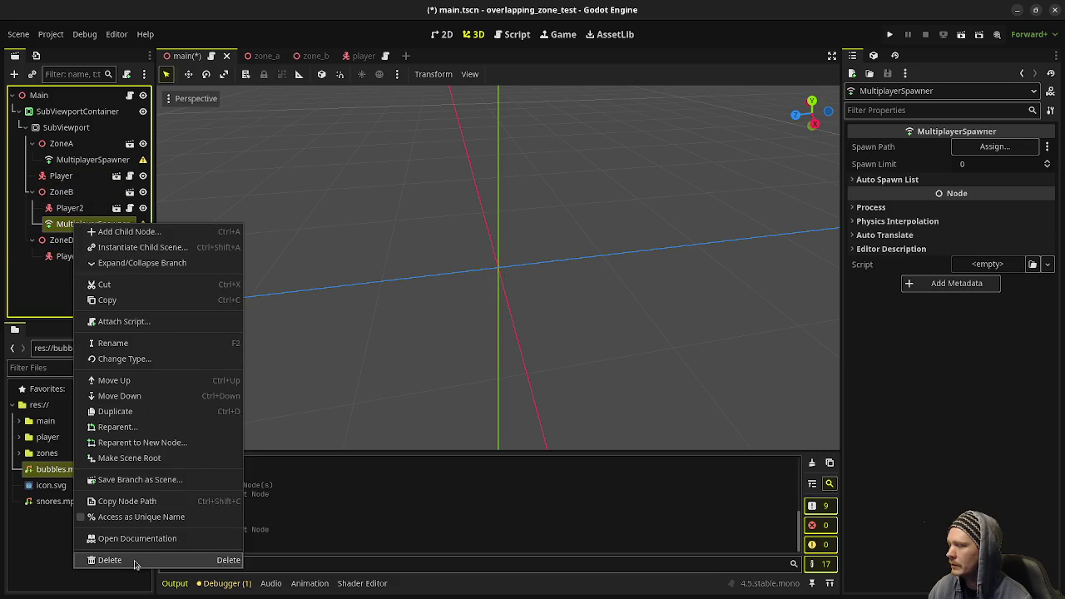
left_click(134, 560)
left_click(561, 317)
Make ZoneA's MultiplayerSpawner the first child of the SubViewport
left_click(68, 163)
left_click_drag(69, 169, 87, 138)
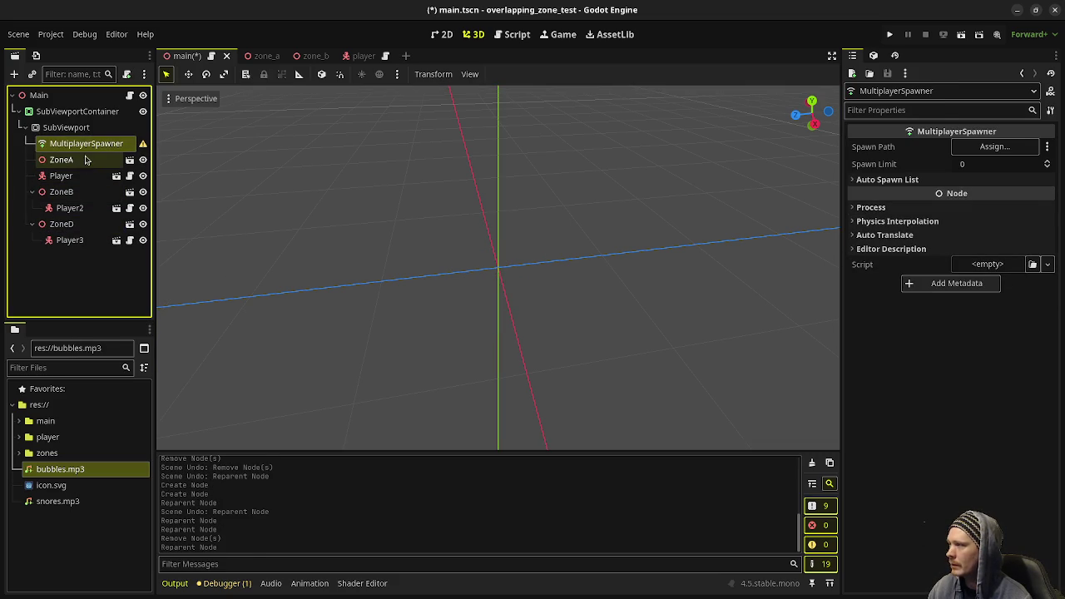
left_click(32, 192)
left_click(31, 208)
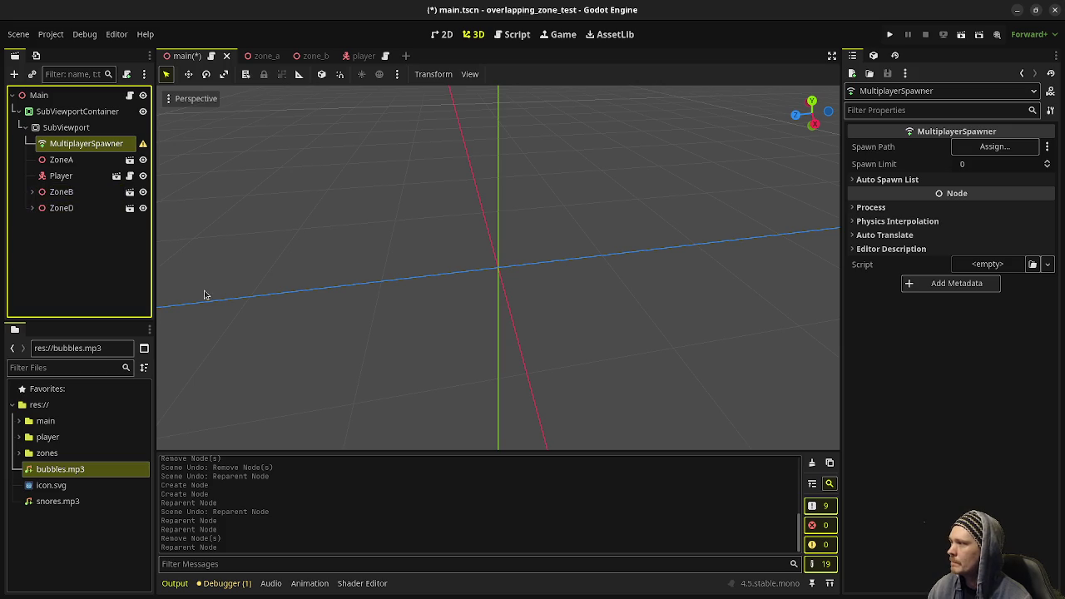
left_click(31, 192)
left_click(32, 223)
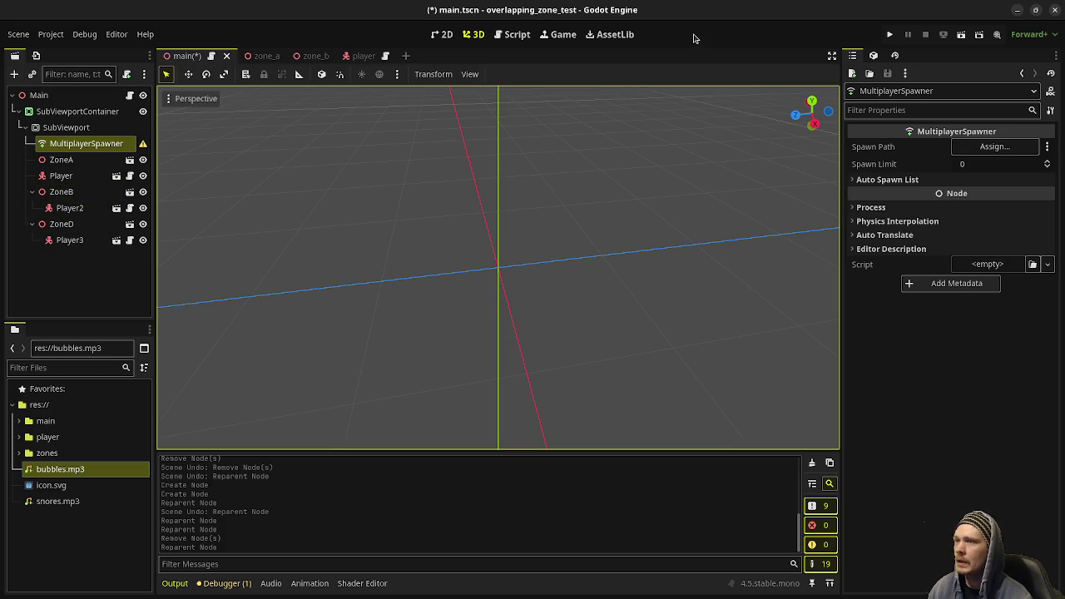
Save the scene, close the editor, and open bad_networking_tut from the Project Manager
key("ctrl+s")
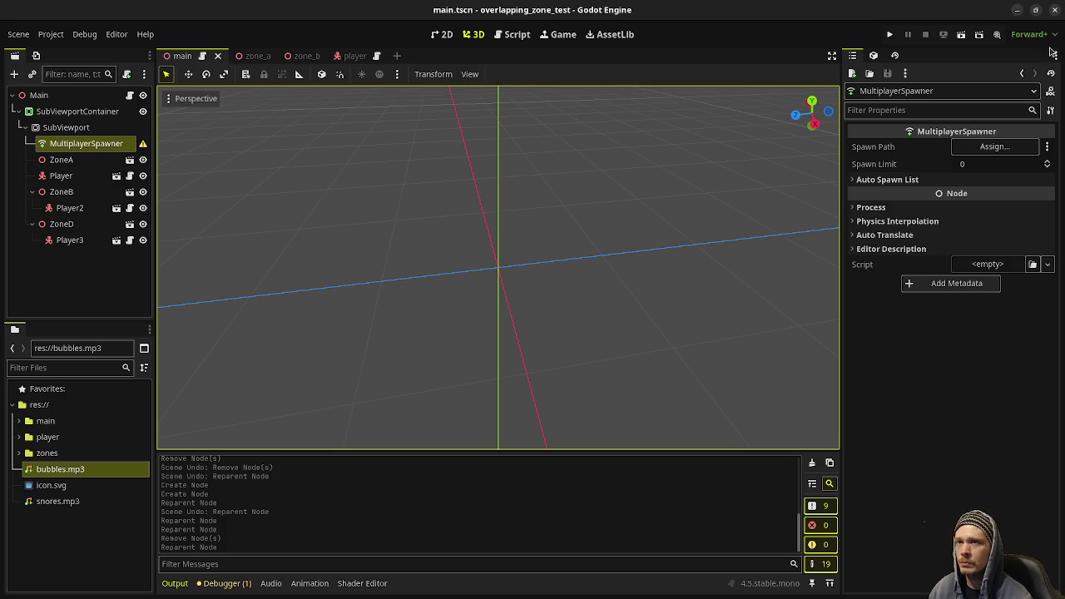
left_click(1054, 12)
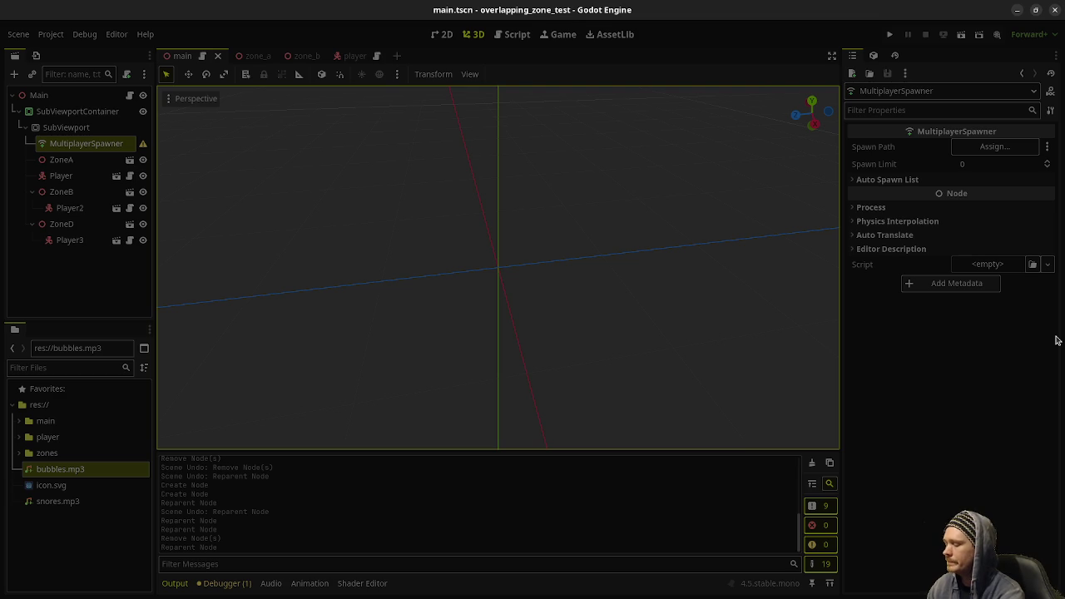
key("super")
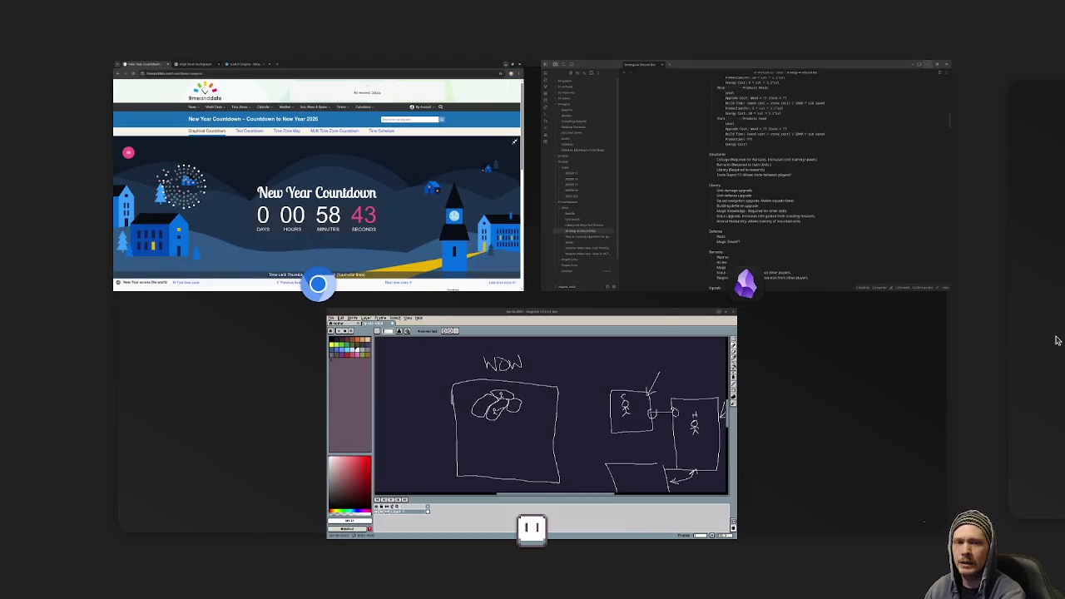
key("super")
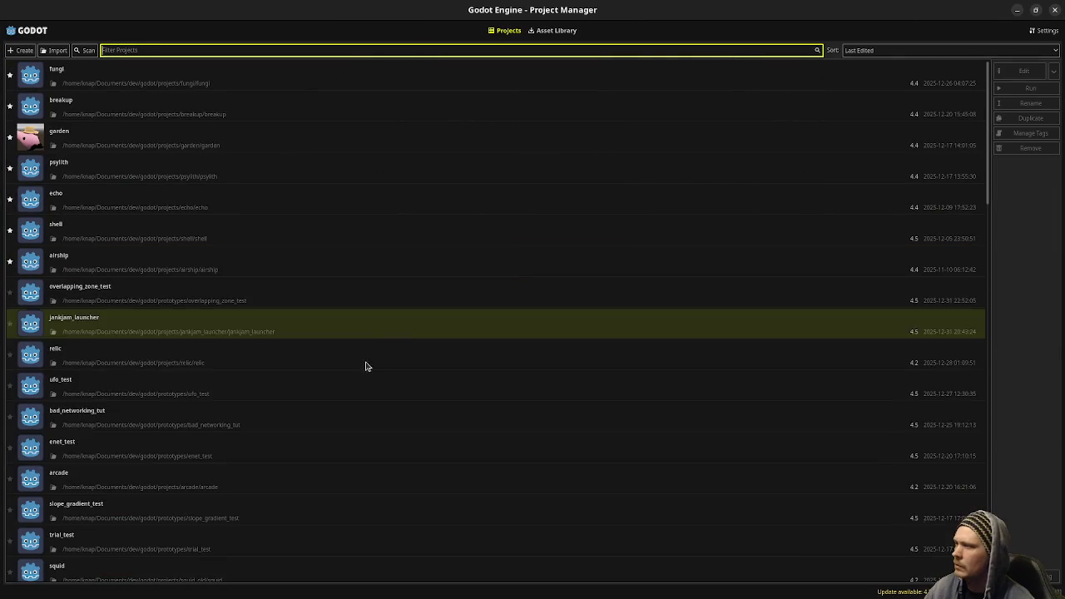
double_click(177, 416)
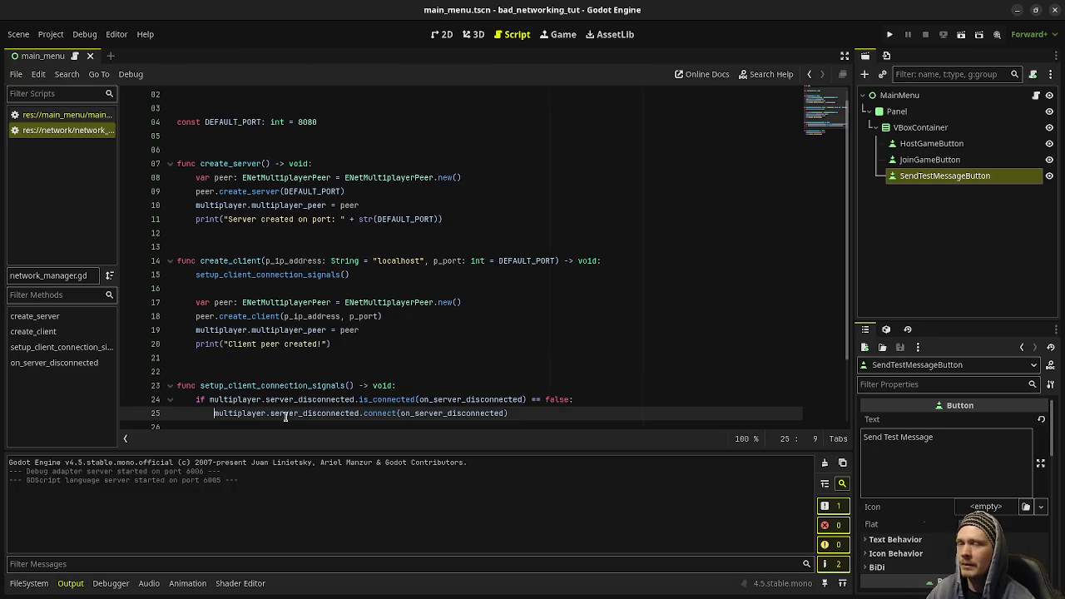
Run the project with F5, hosting in one game window and joining from the other
mouse_move(285, 416)
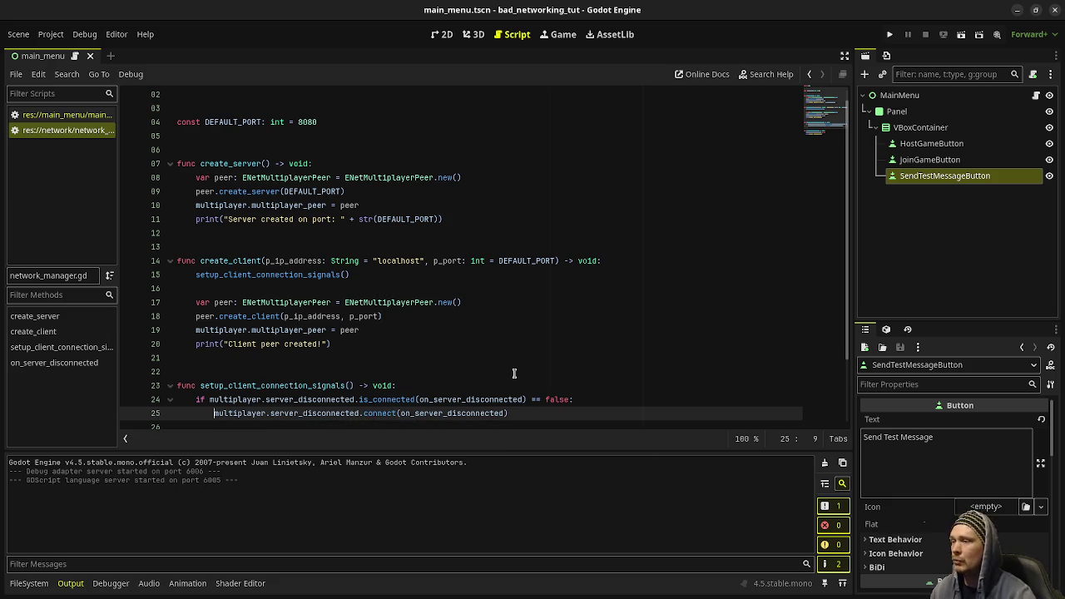
left_click(422, 347)
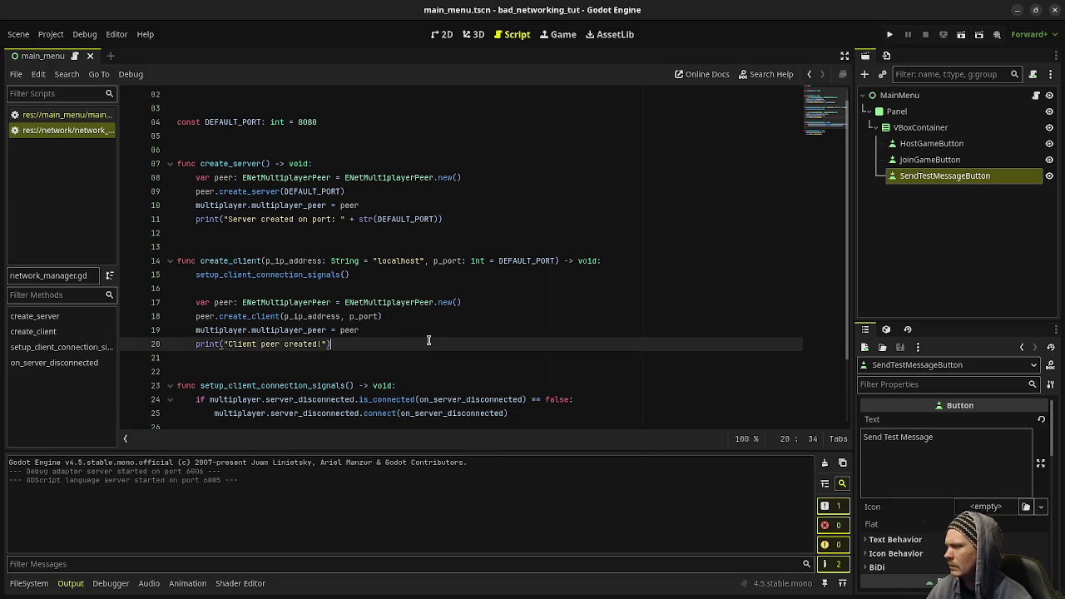
key("F5")
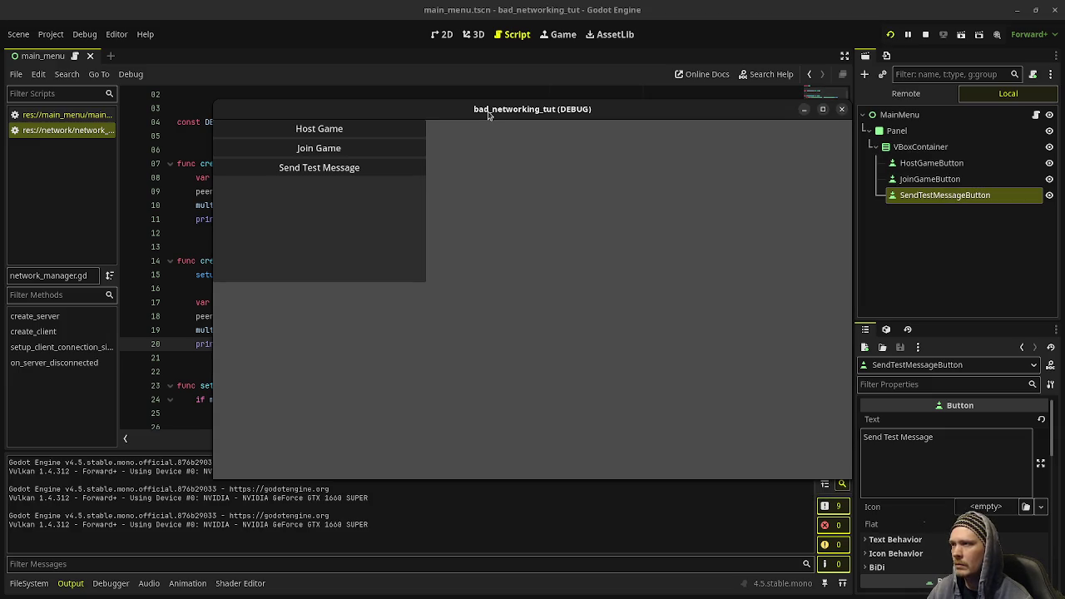
left_click(341, 130)
left_click(941, 373)
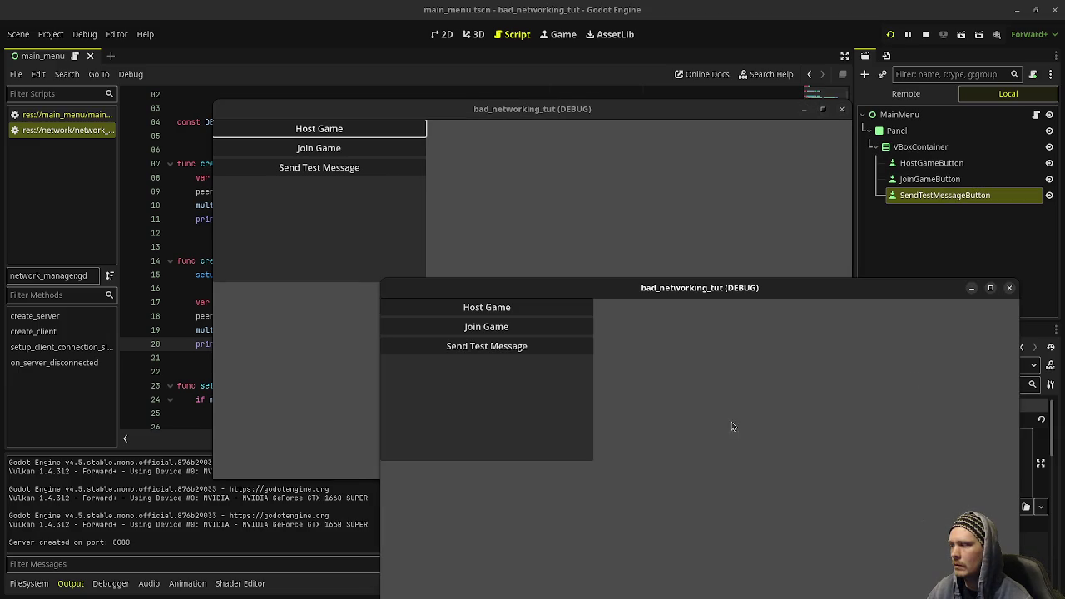
left_click(487, 326)
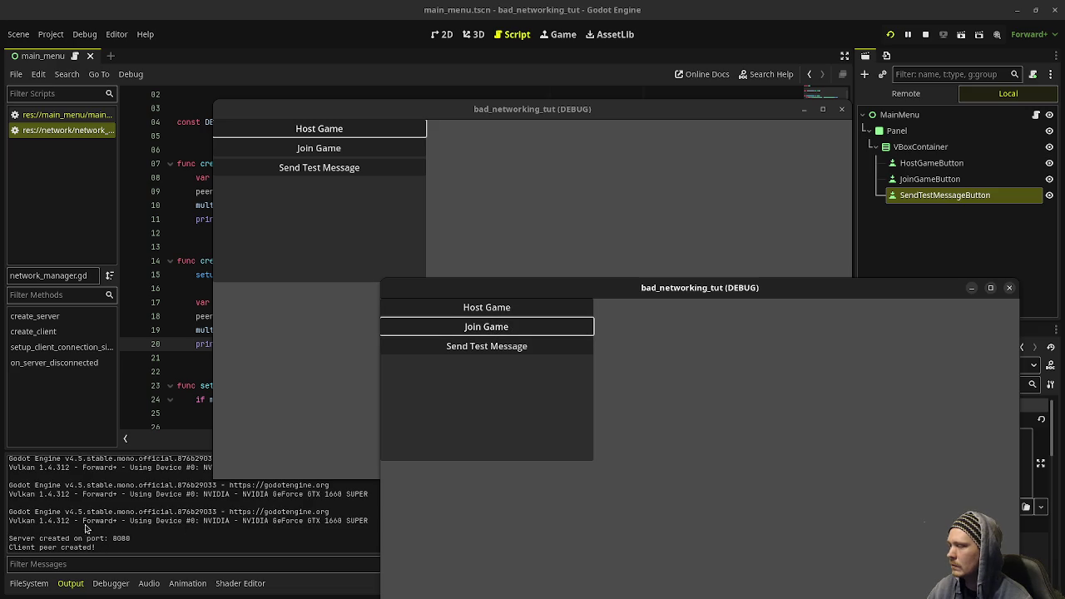
Send Hello world! test messages from host and client, then stop the run
left_click(333, 186)
left_click(334, 170)
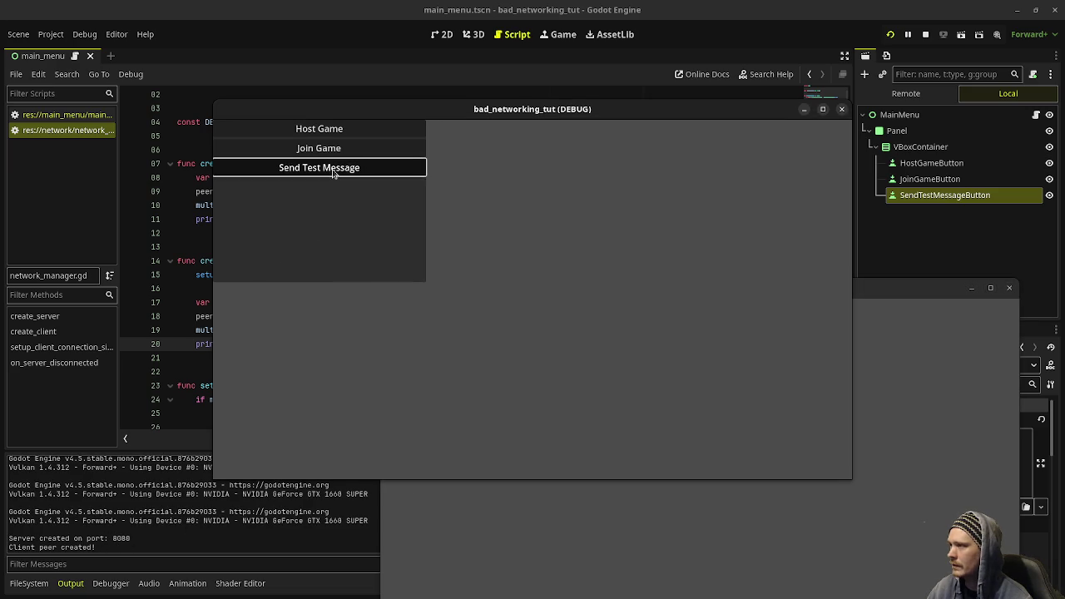
left_click(564, 501)
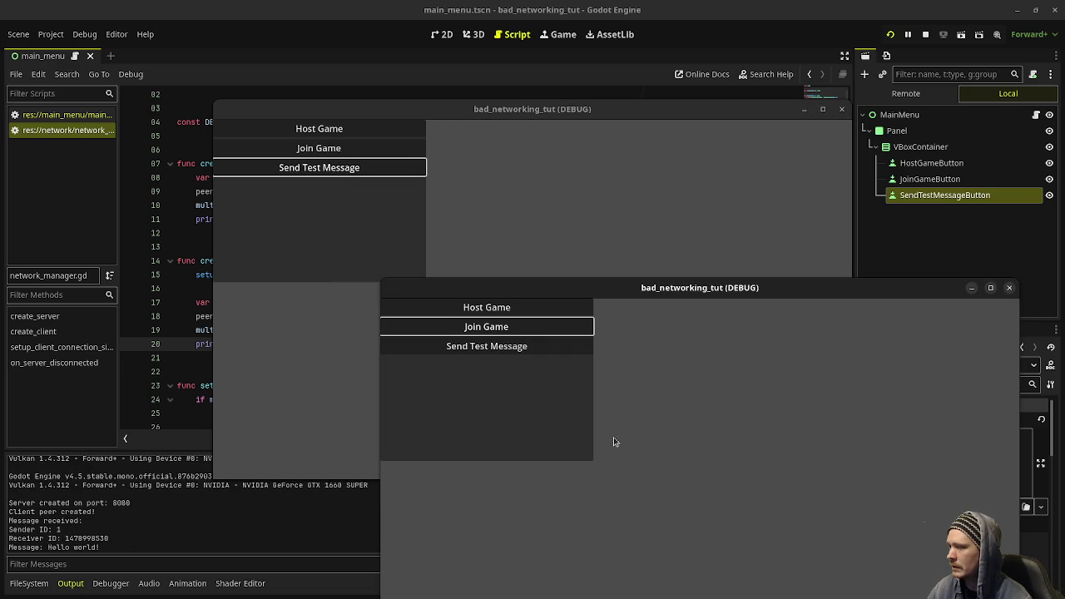
left_click(525, 347)
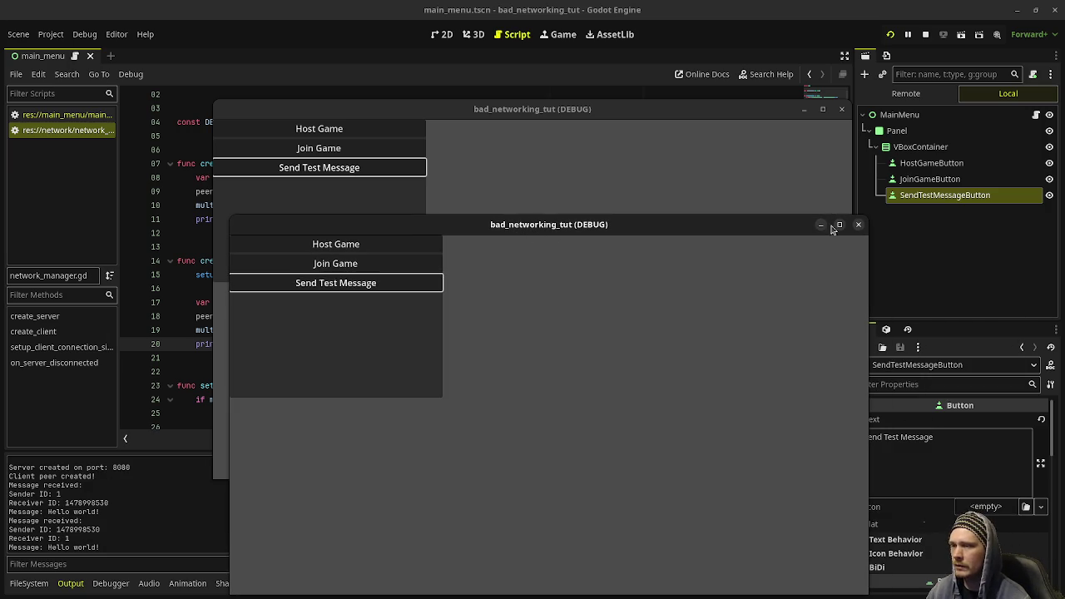
left_click(926, 36)
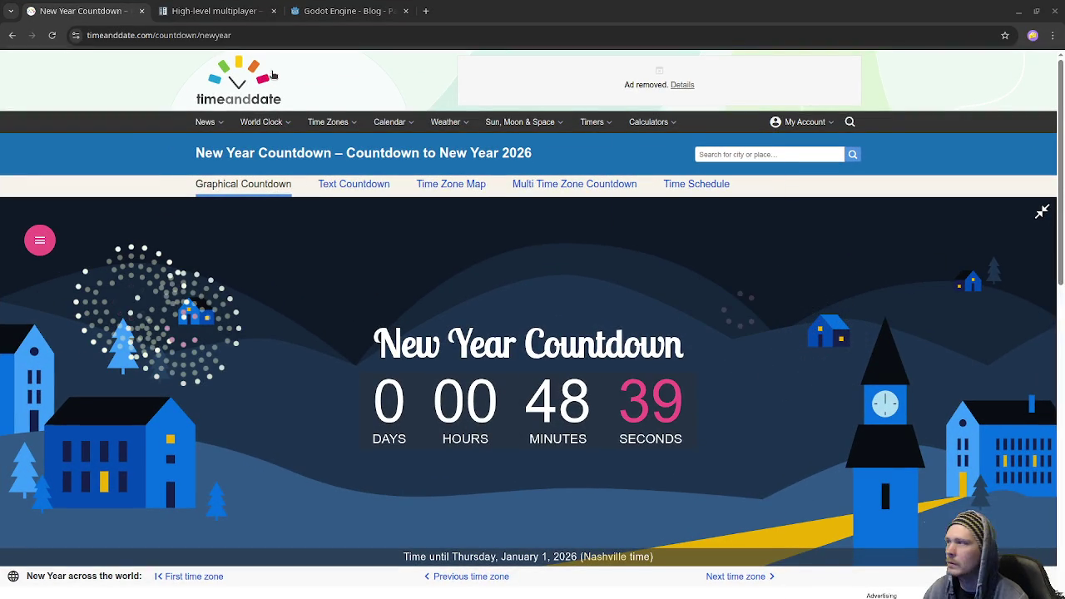
In the High-level multiplayer docs, collapse its sidebar entry and open the Networking overview page
left_click(338, 14)
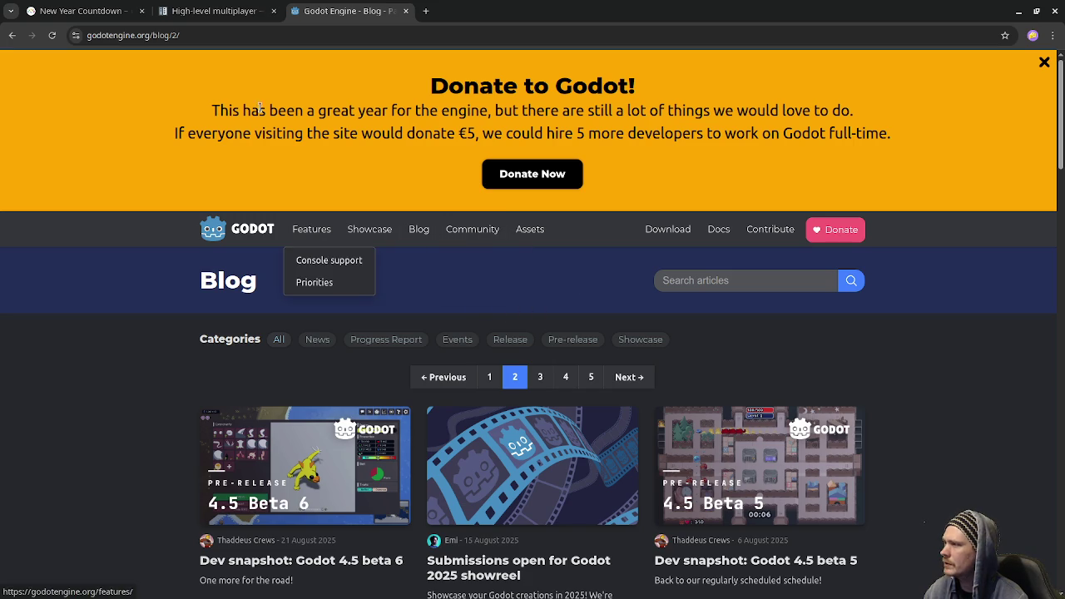
left_click(207, 5)
scroll(409, 267, "up", 1)
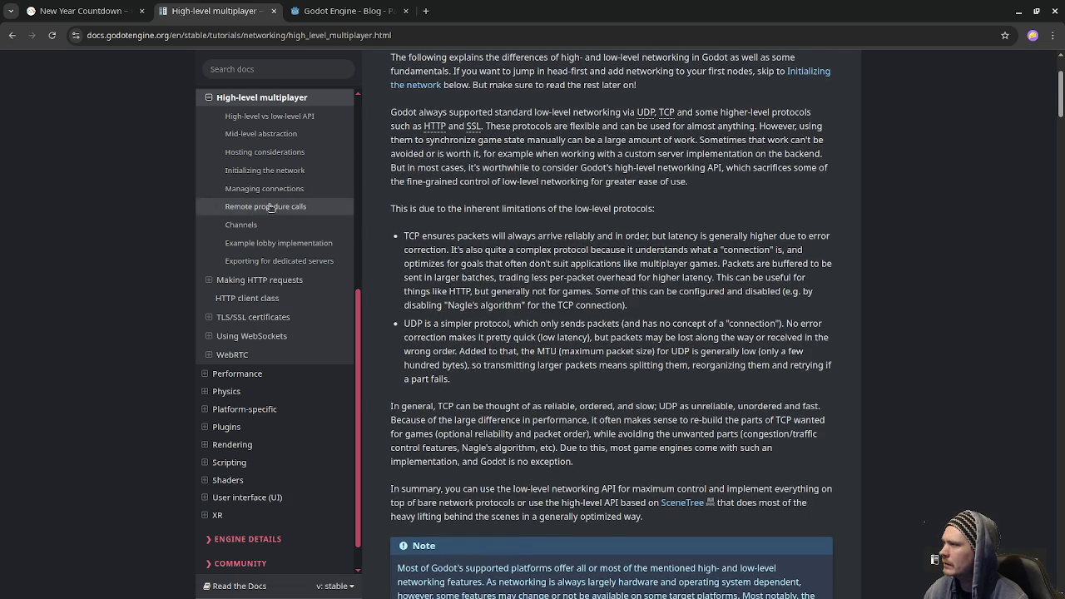
scroll(250, 280, "up", 1)
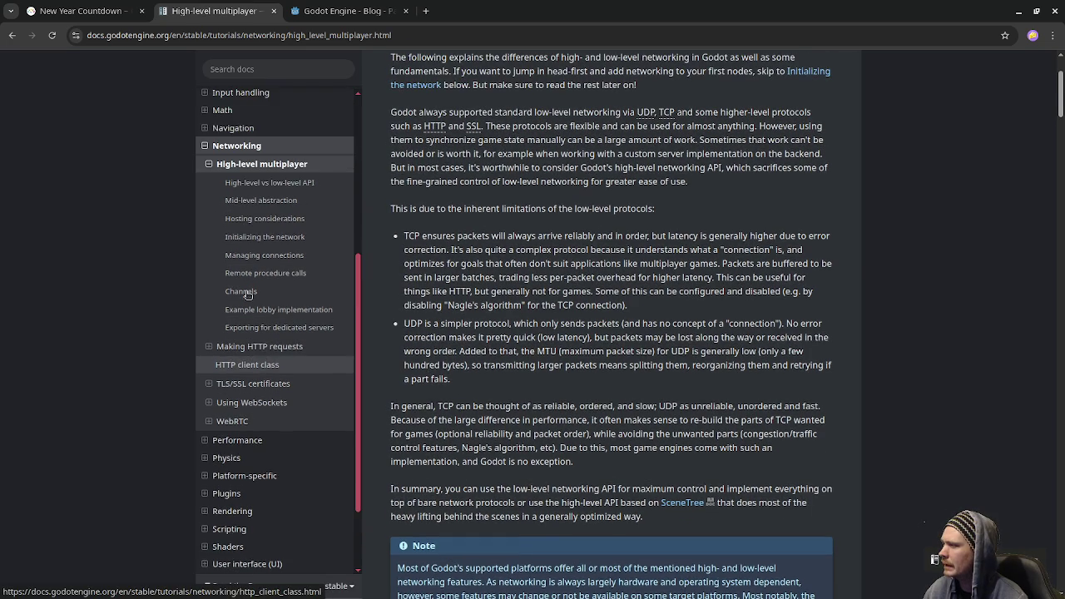
left_click(243, 166)
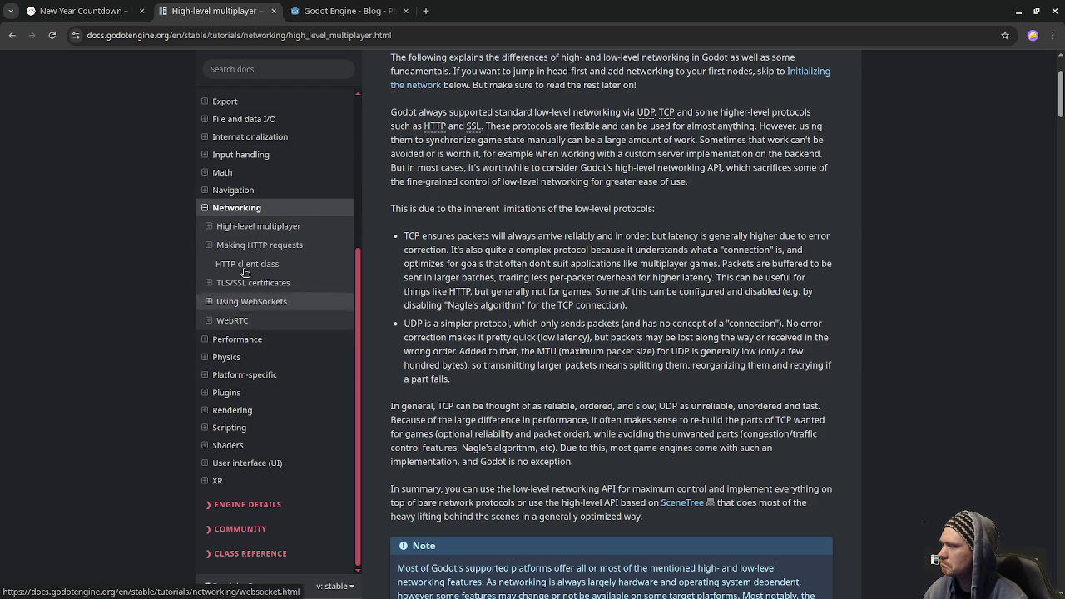
scroll(248, 214, "up", 2)
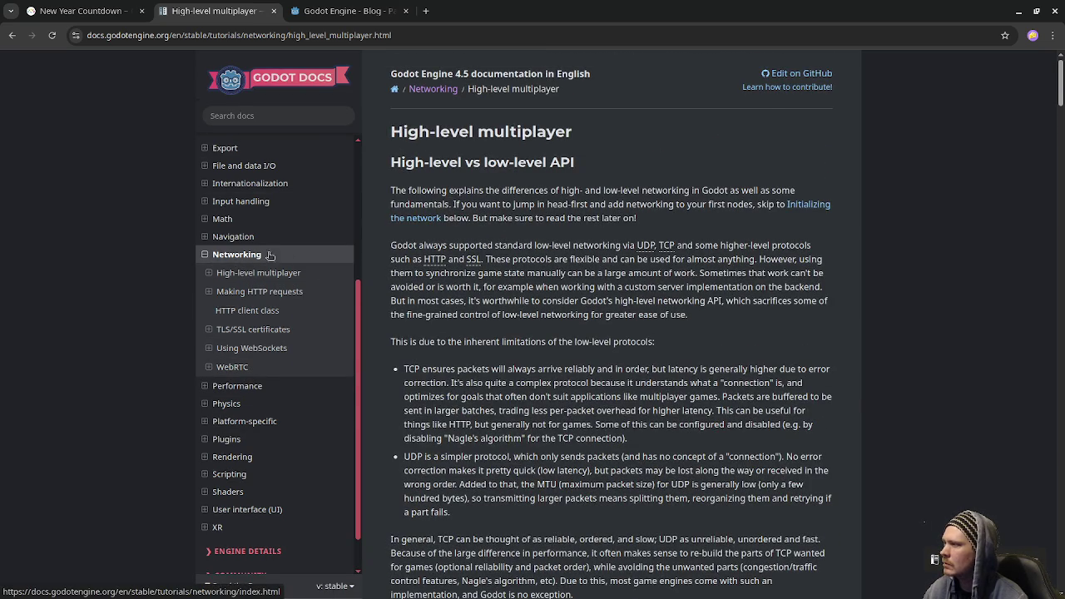
left_click(262, 256)
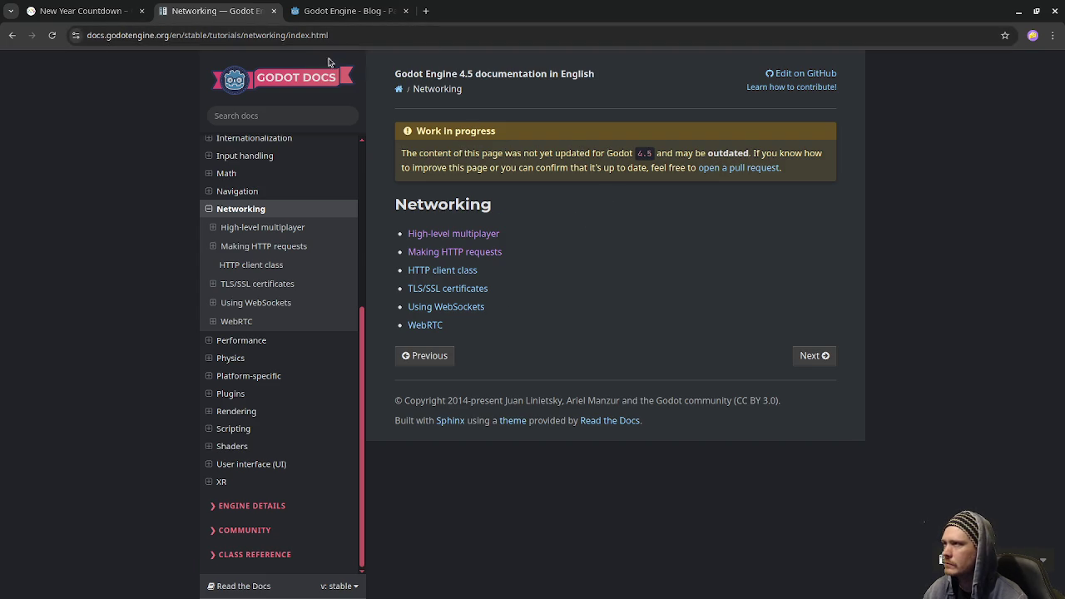
left_click(430, 13)
Search Google for 'godot low level networking'
type("godot low level")
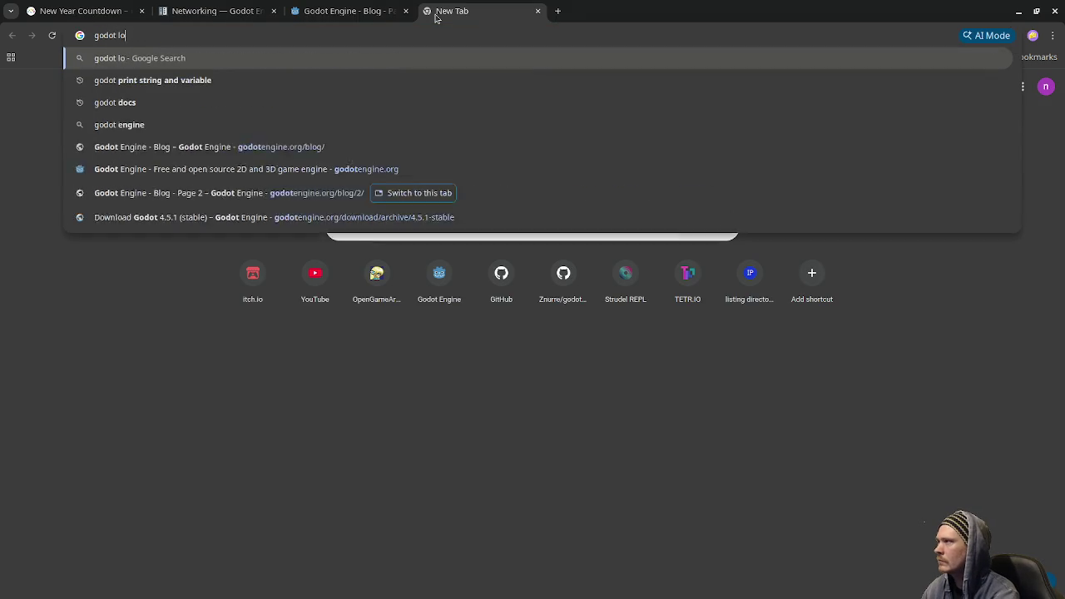
type(" networking")
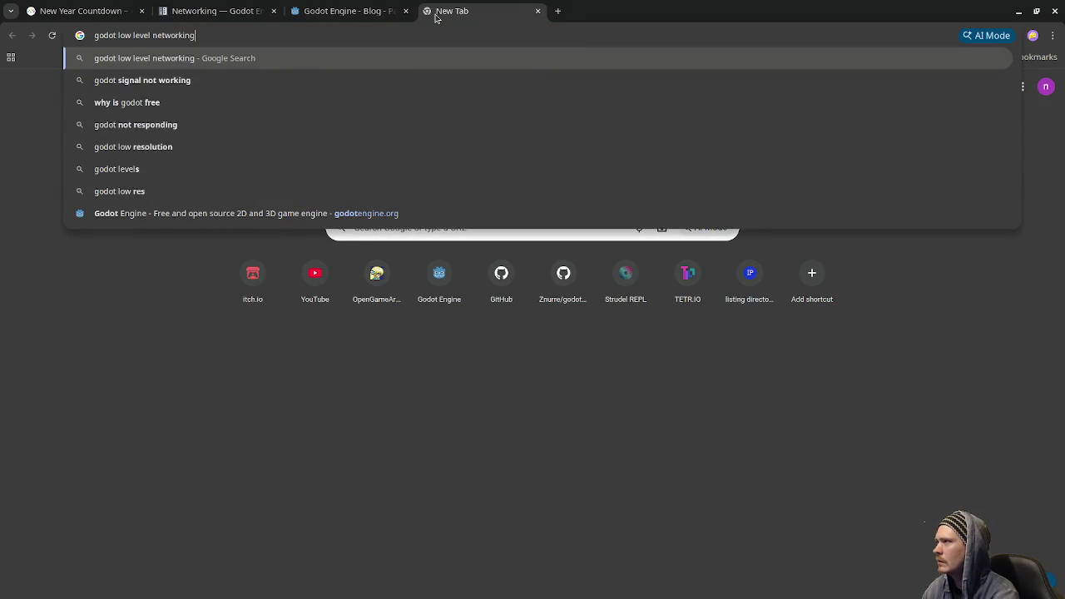
key("Return")
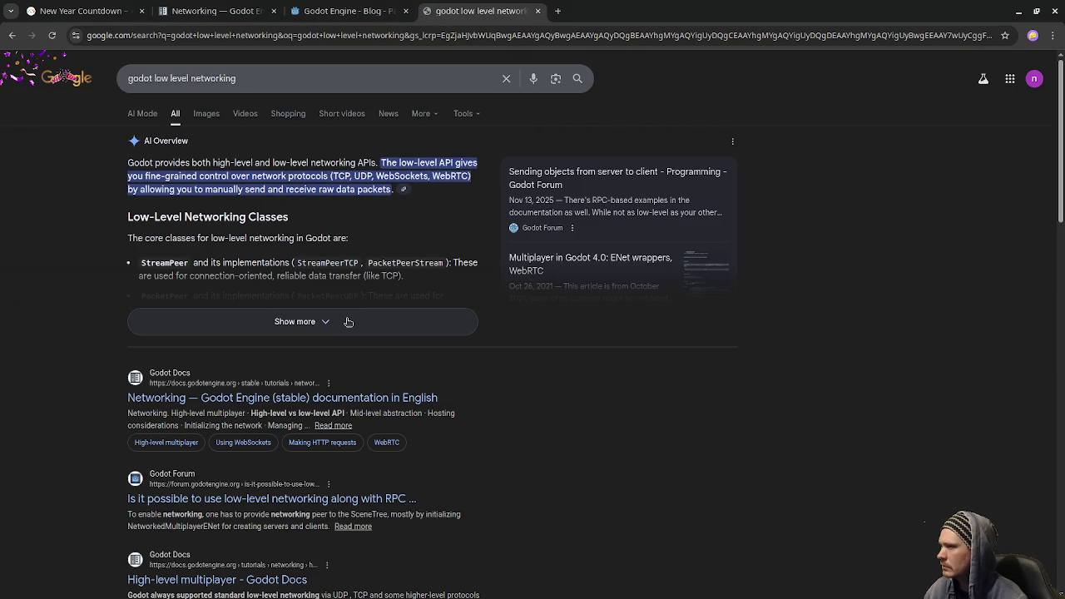
Select WebSockets and UDP in the AI Overview and expand its full text
double_click(401, 177)
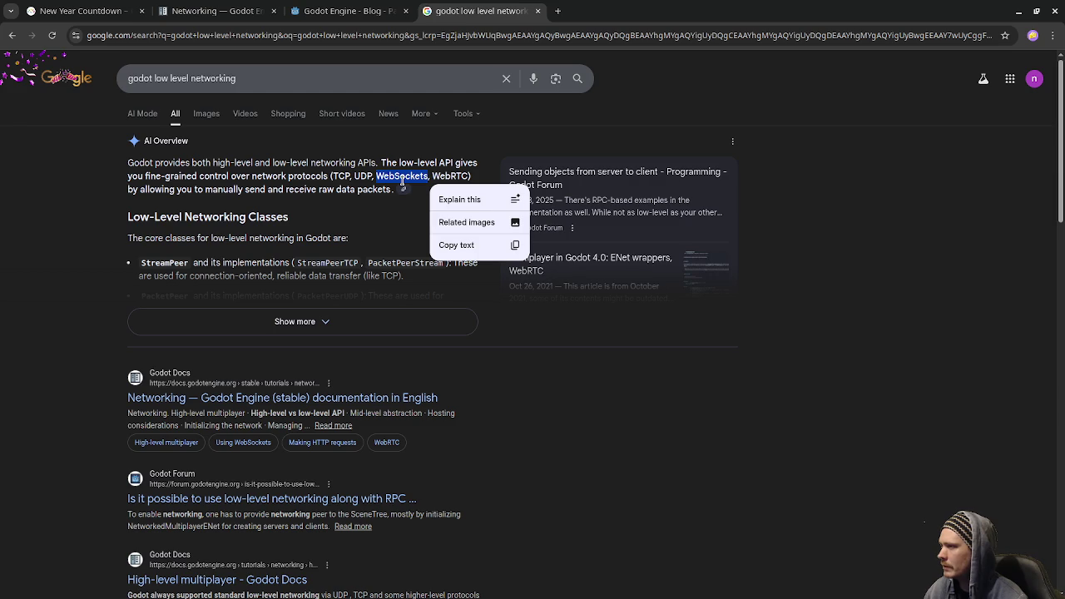
double_click(363, 175)
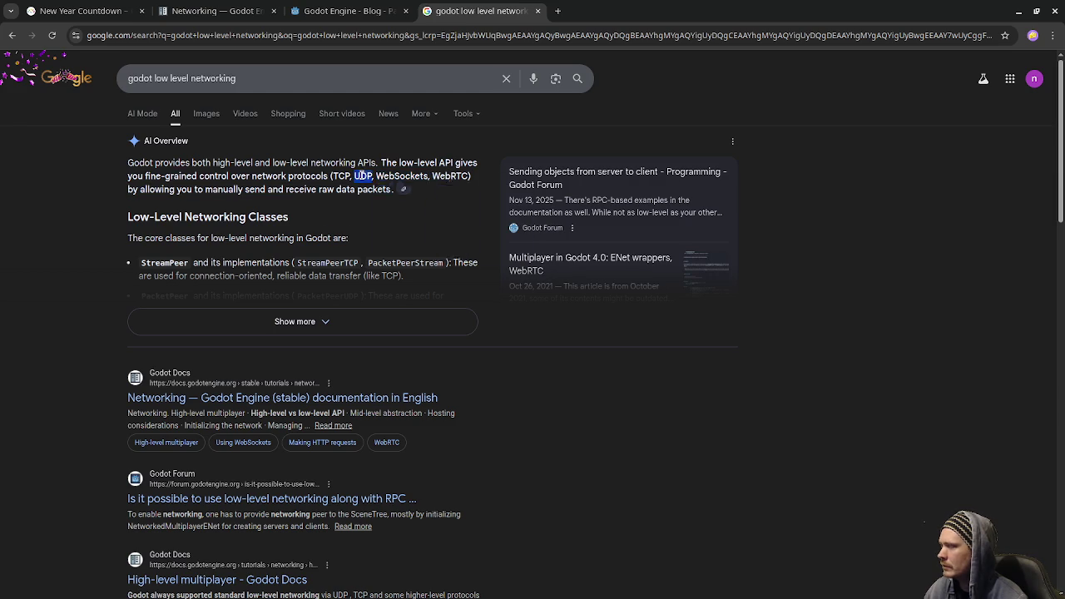
left_click(338, 219)
left_click(266, 320)
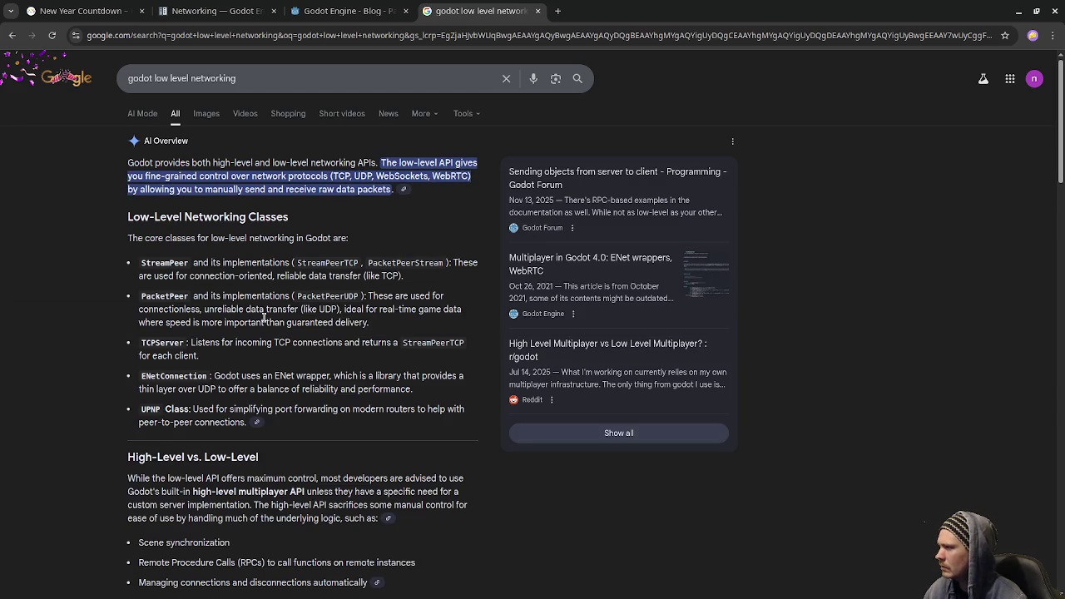
scroll(265, 319, "down", 1)
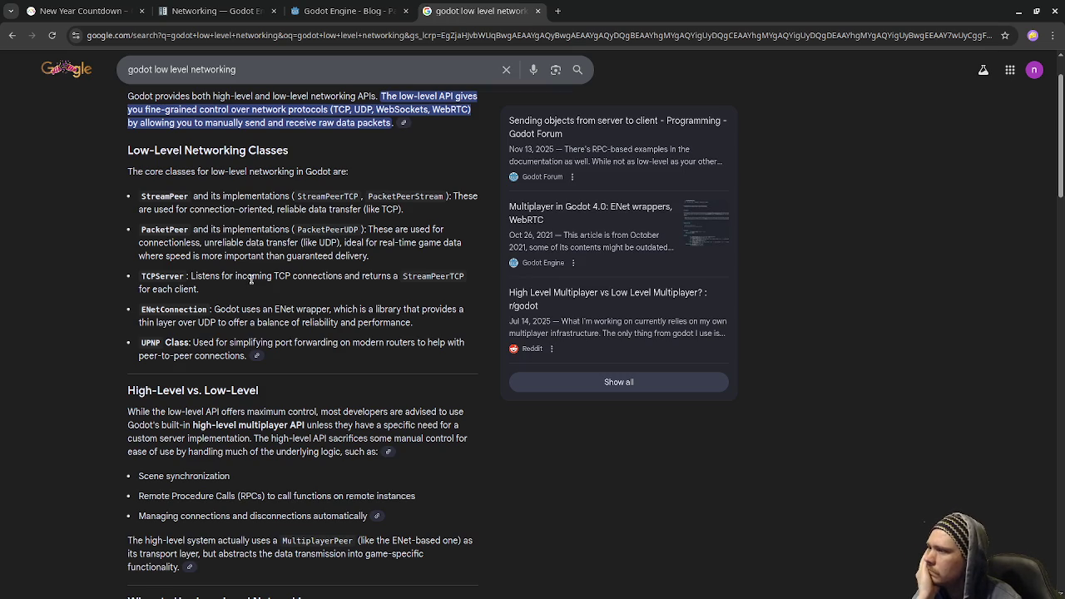
left_click(560, 12)
Search 'godotsteam' and follow the GitHub result to its Codeberg repository README
type("godotsteam")
key("Return")
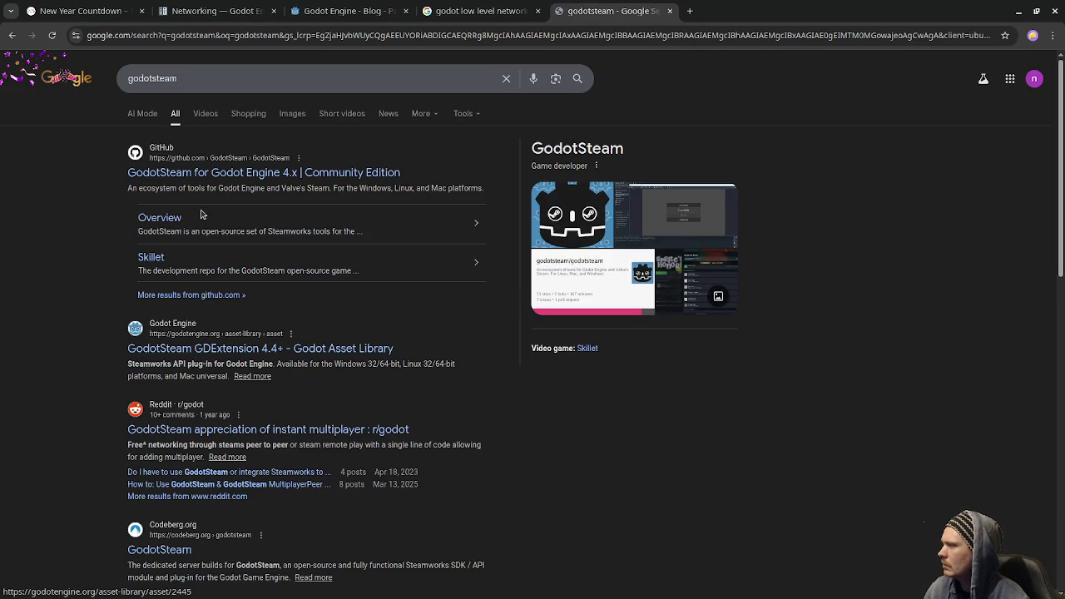
left_click(209, 181)
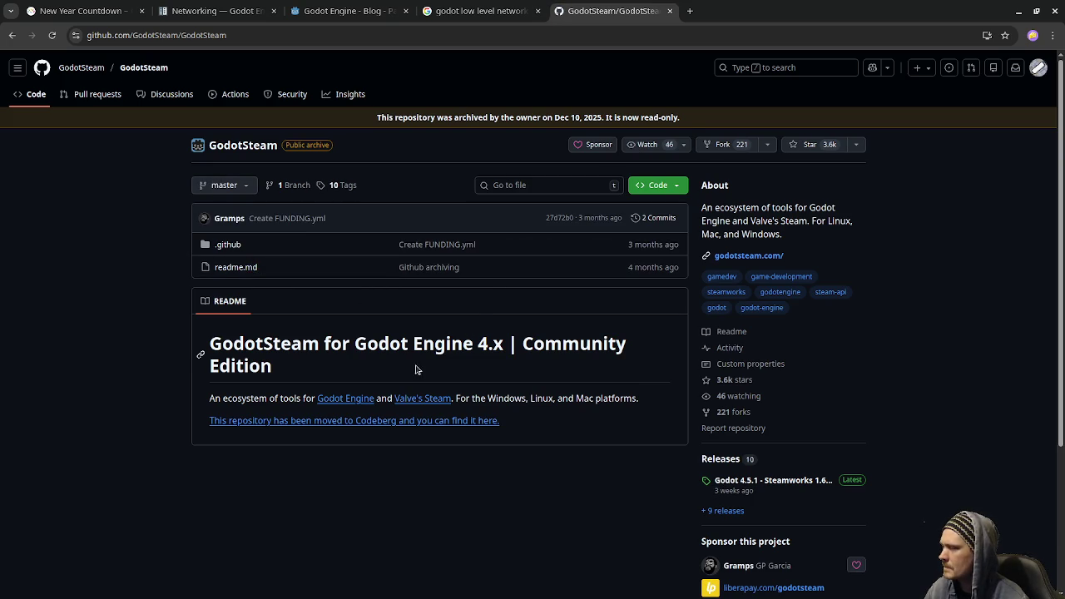
left_click(381, 421)
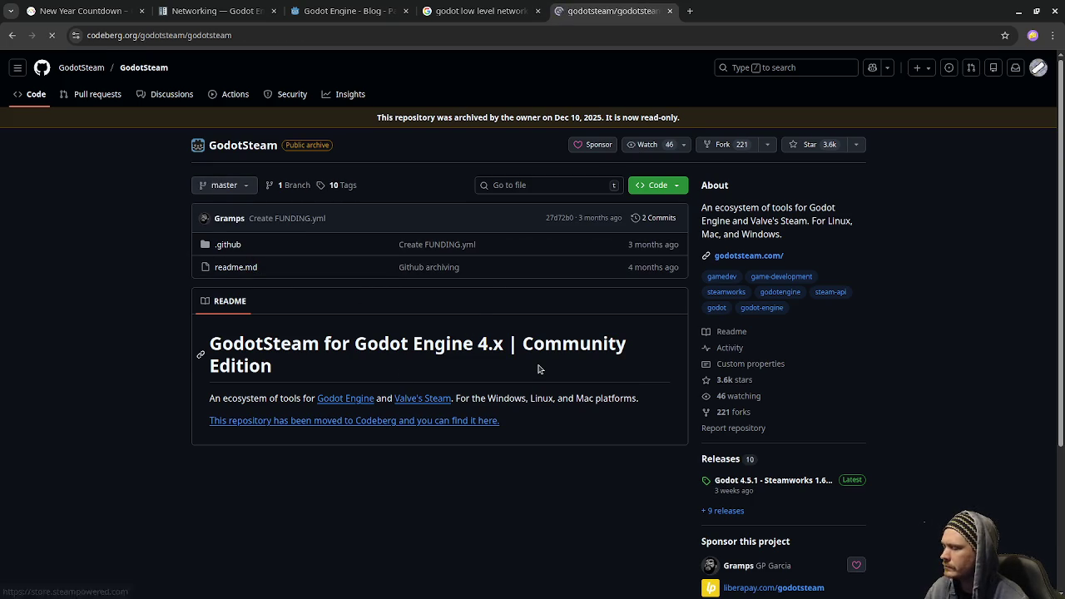
scroll(388, 375, "down", 7)
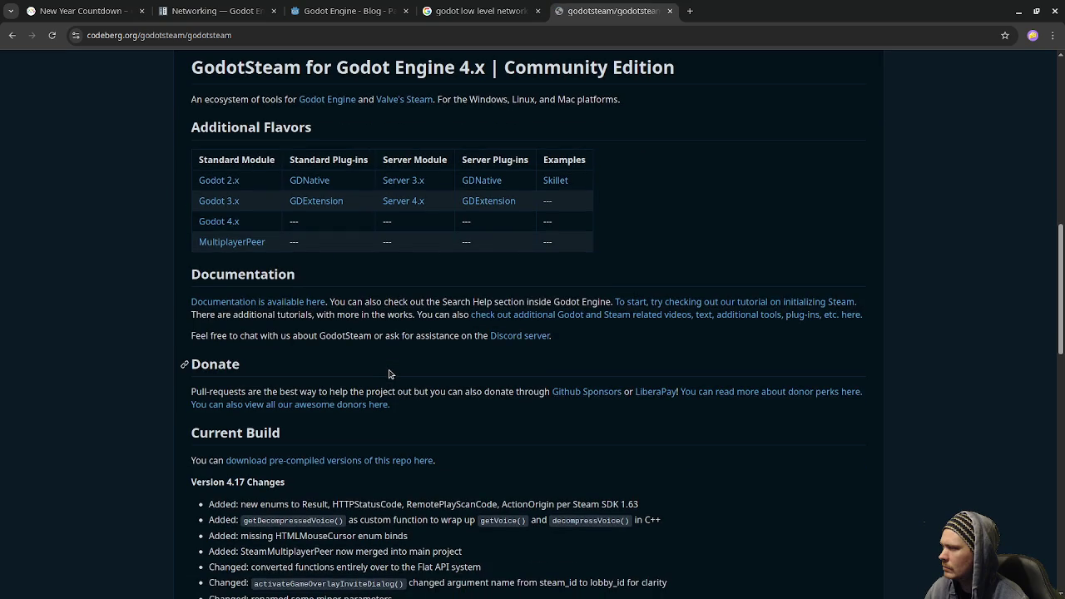
left_click(262, 309)
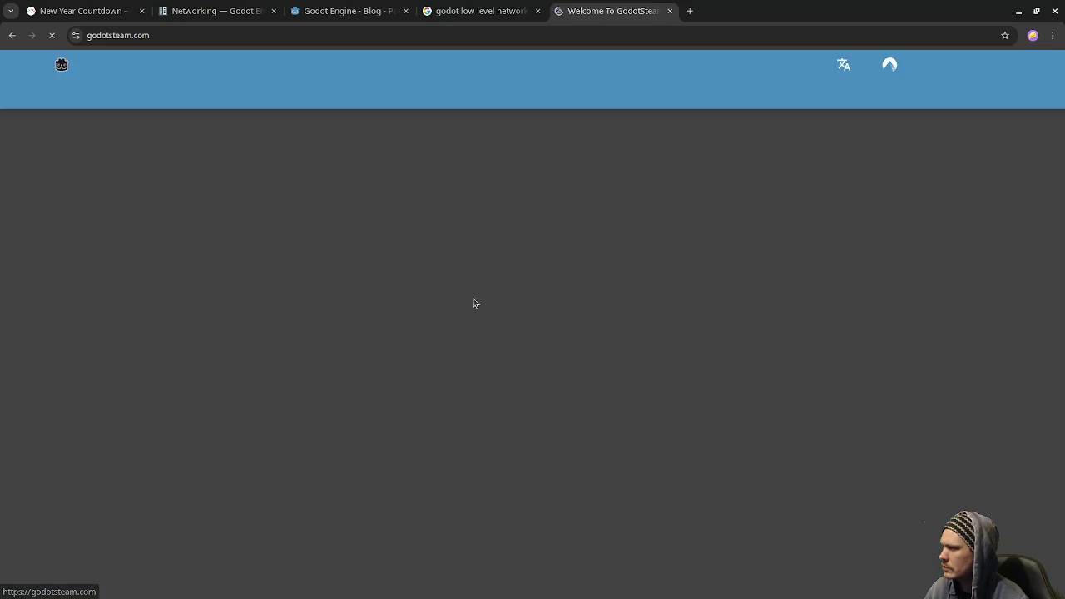
Go to GodotSteam's Documentation and open Networking, then Networking Messages
scroll(477, 314, "down", 5)
scroll(486, 320, "up", 5)
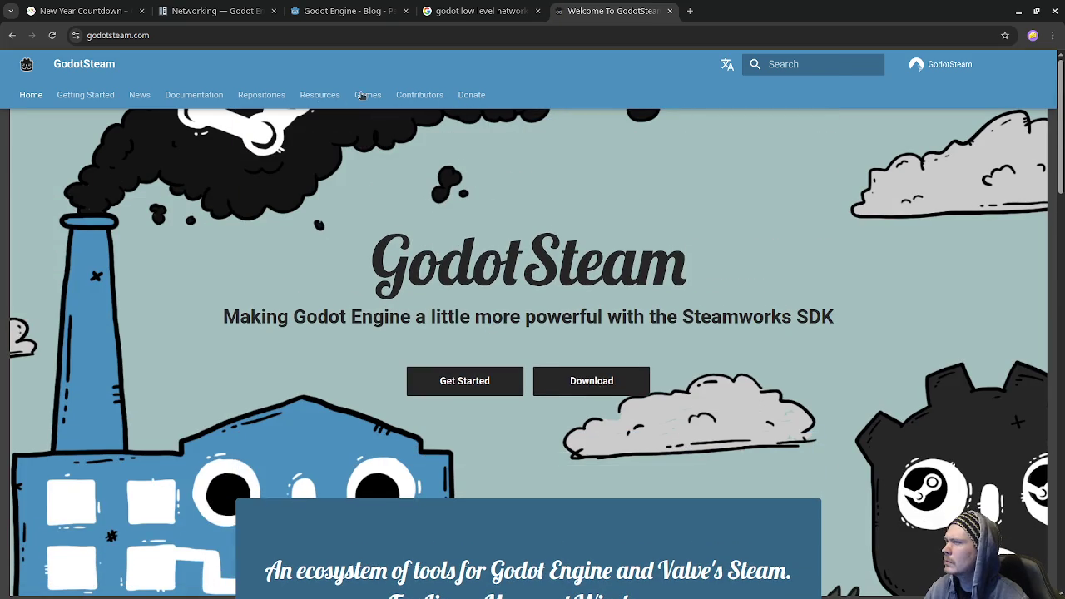
left_click(194, 95)
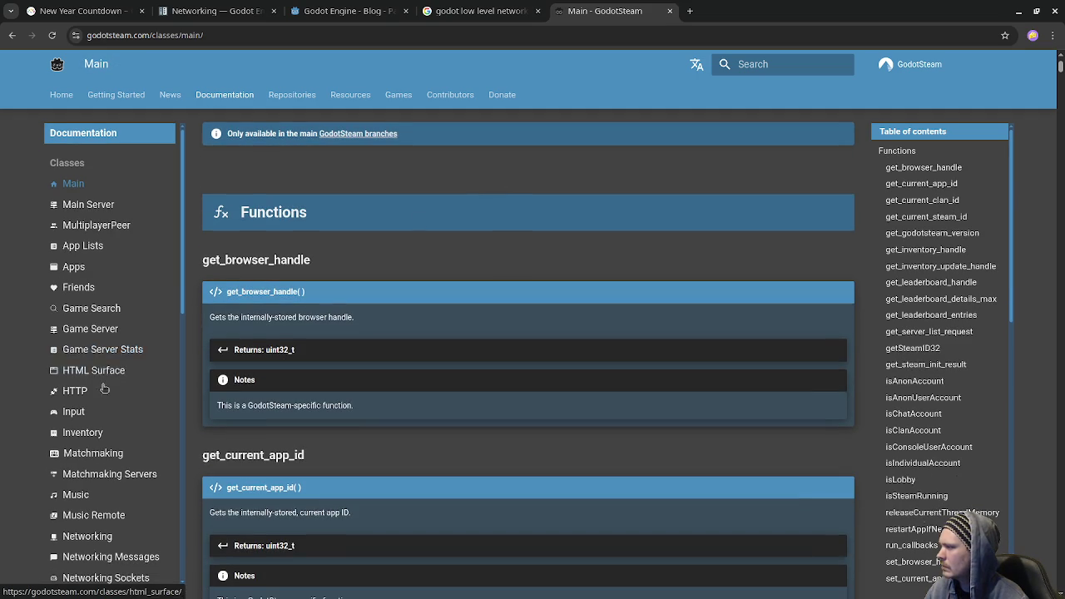
scroll(92, 383, "down", 4)
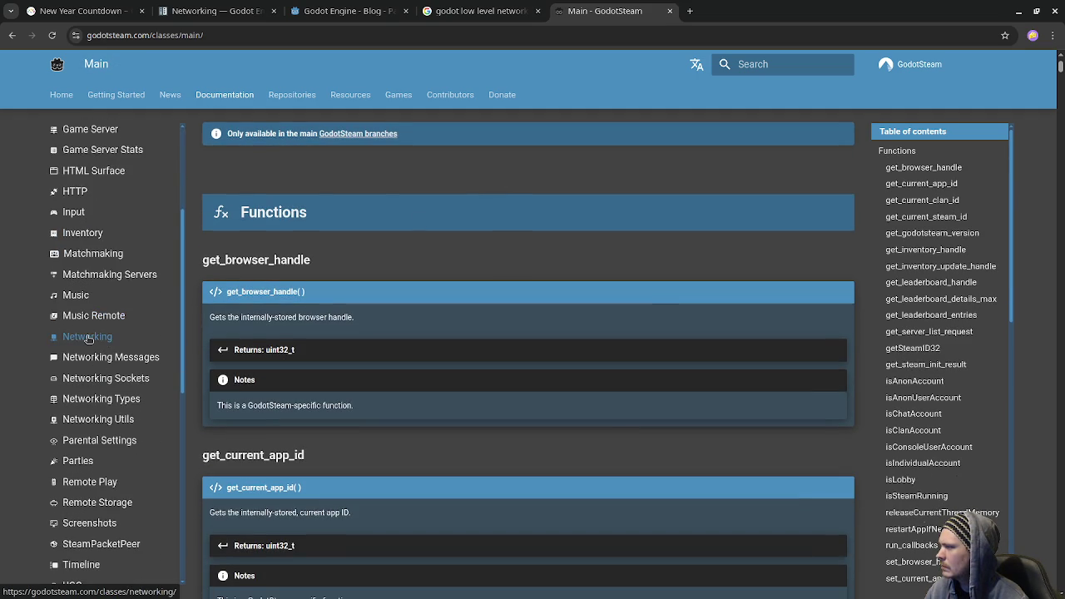
left_click(89, 339)
scroll(370, 359, "down", 2)
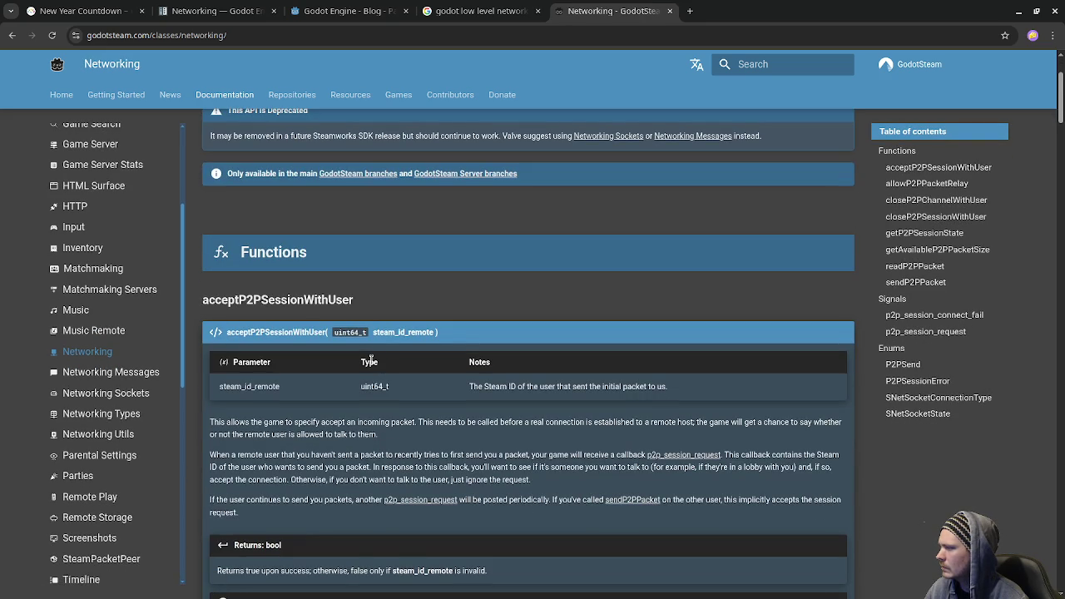
scroll(367, 362, "down", 5)
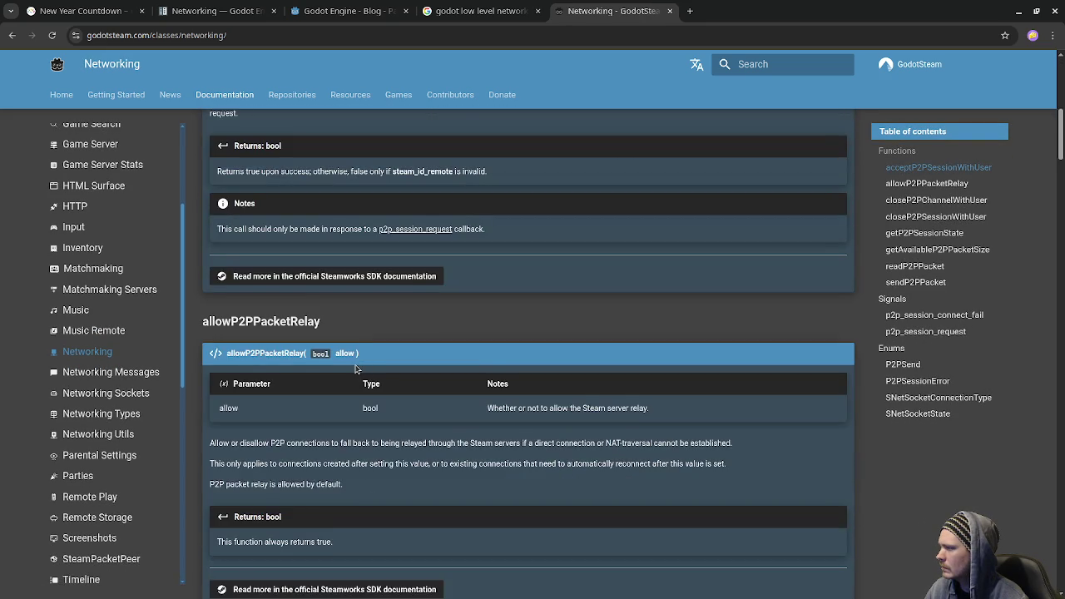
scroll(355, 369, "down", 4)
left_click(162, 378)
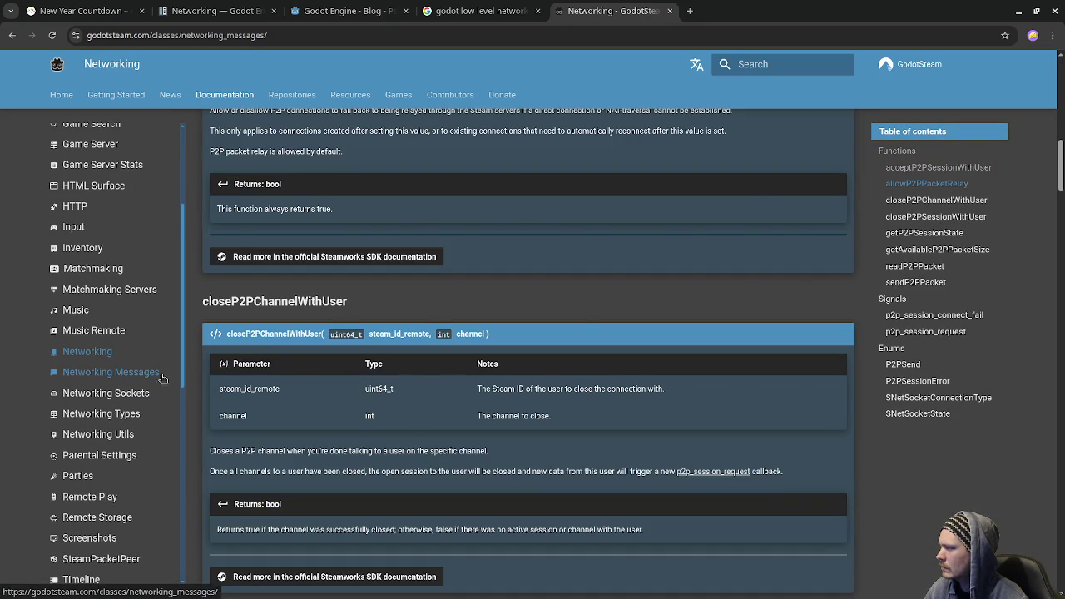
Read the Networking Messages docs, then move the Low-Level API tutorial tab into this window
scroll(415, 382, "down", 2)
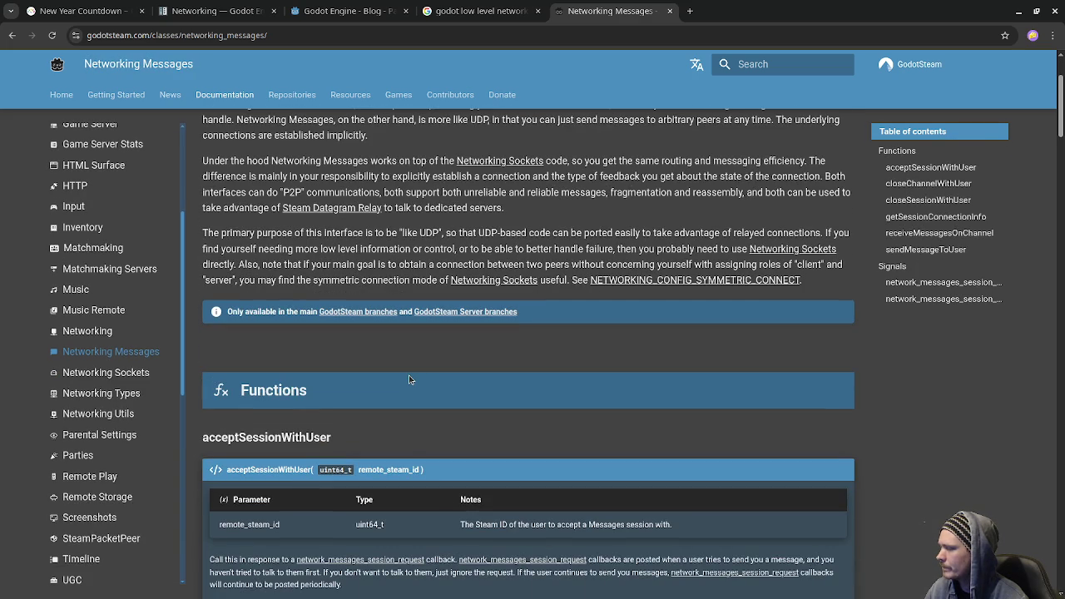
scroll(404, 375, "up", 2)
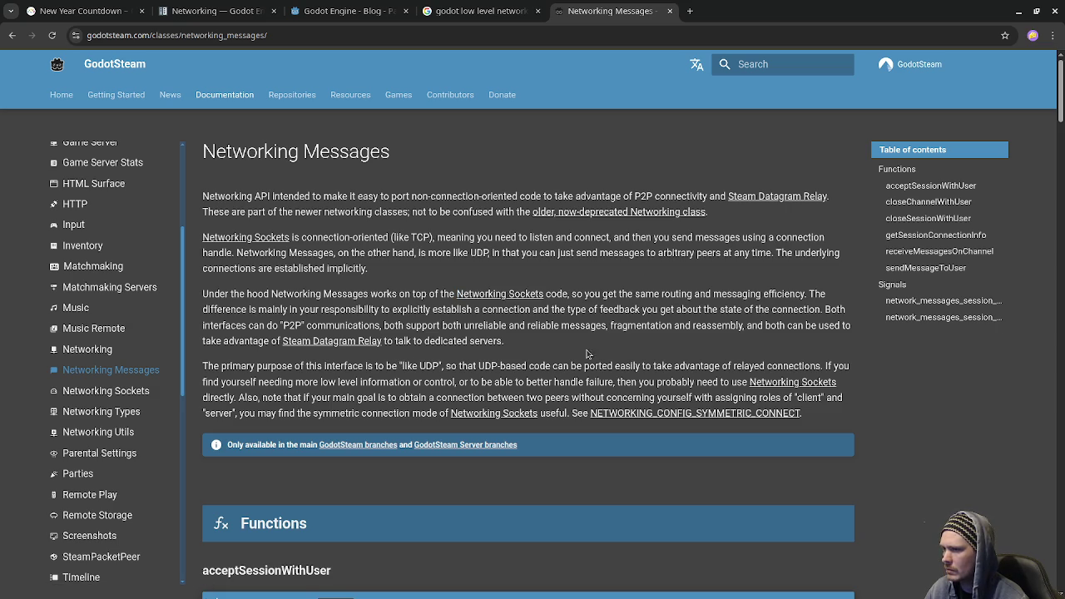
scroll(445, 367, "down", 7)
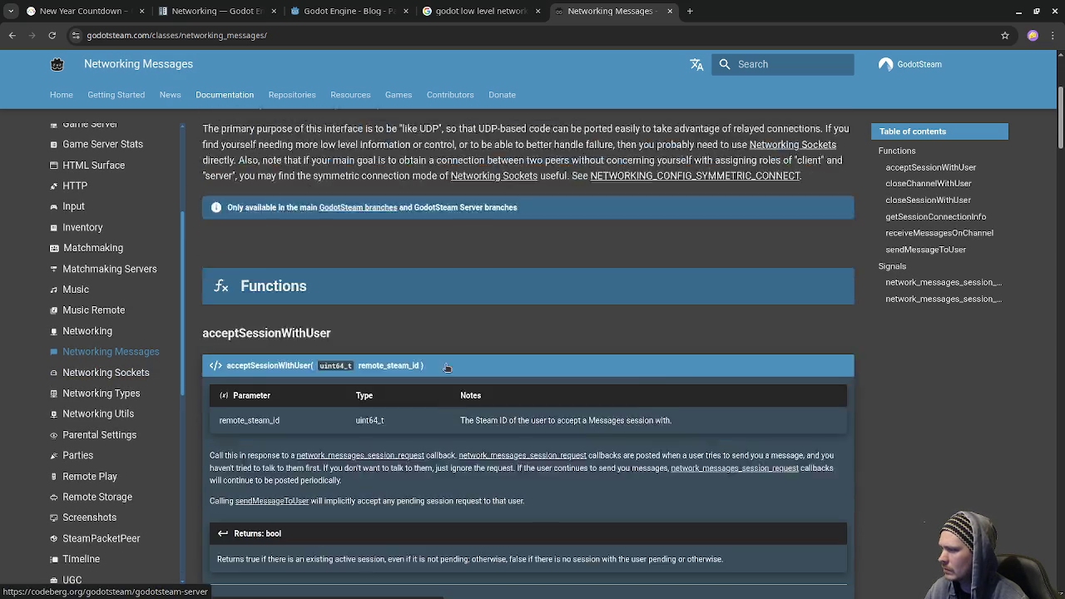
scroll(448, 369, "down", 6)
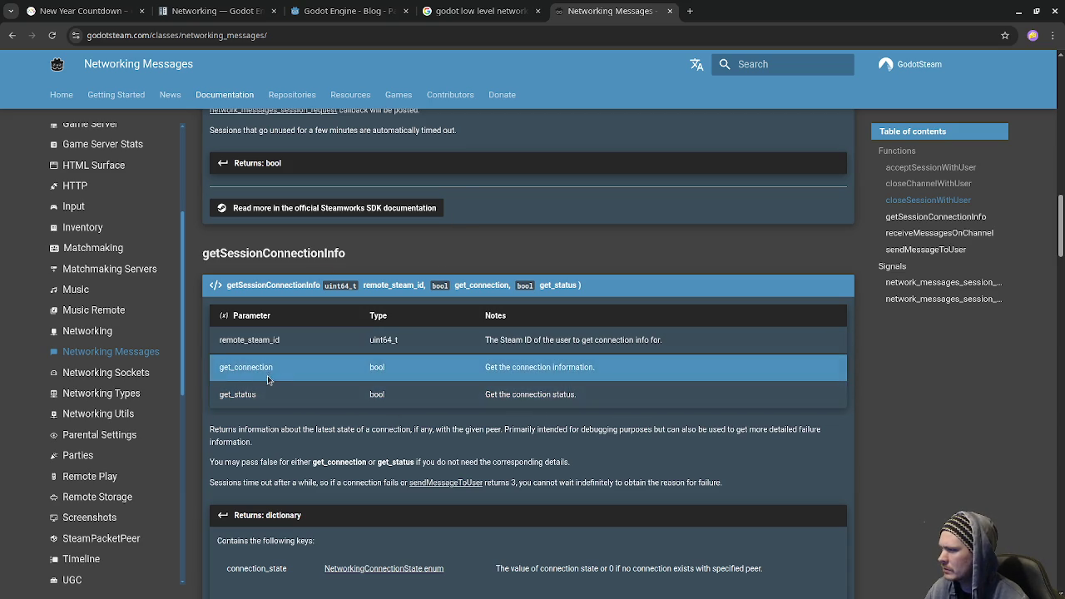
scroll(266, 335, "down", 4)
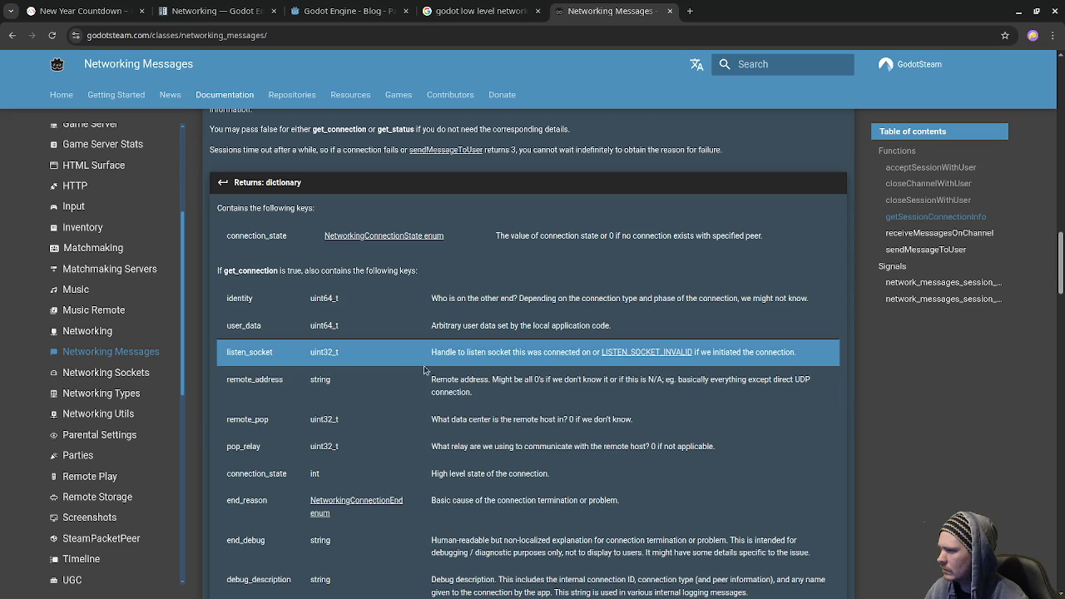
scroll(375, 378, "down", 3)
scroll(382, 394, "down", 9)
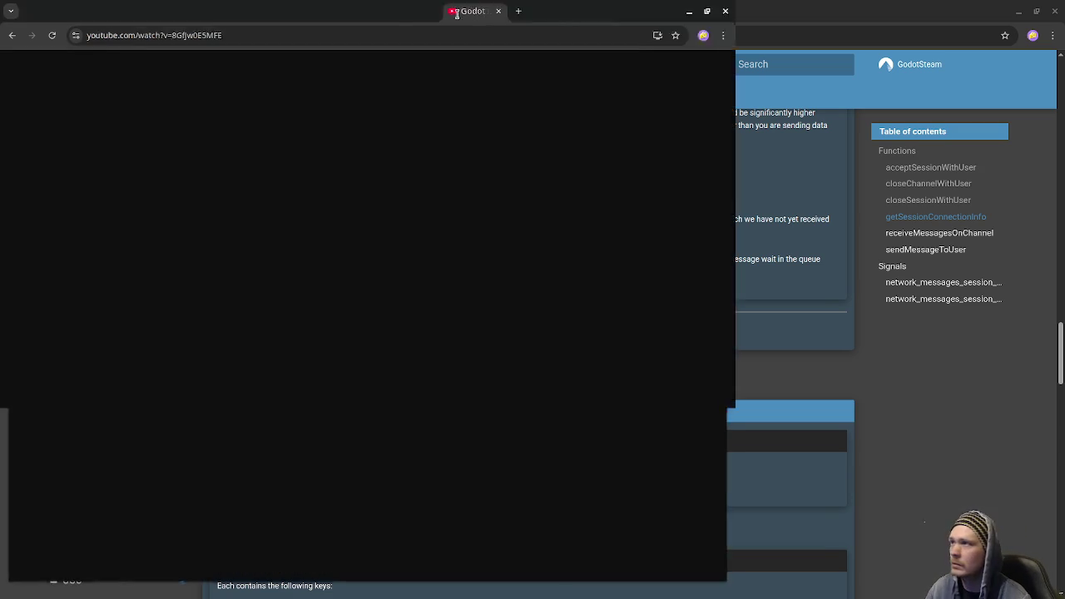
left_click_drag(451, 11, 720, 26)
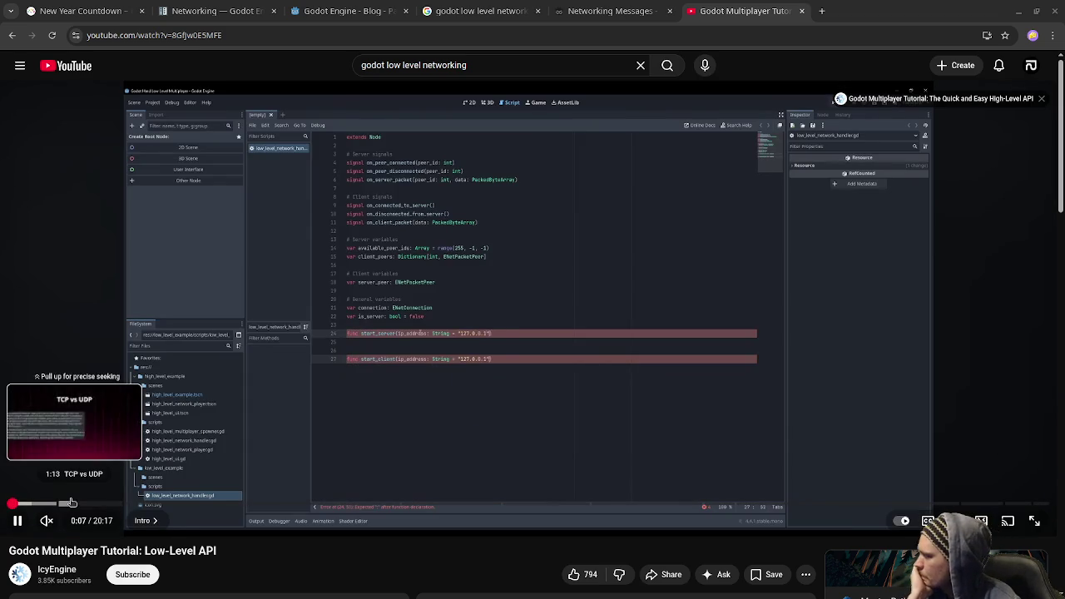
Skip the tutorial to the Network Handler chapter and pause on the ENet docs slide
left_click(73, 504)
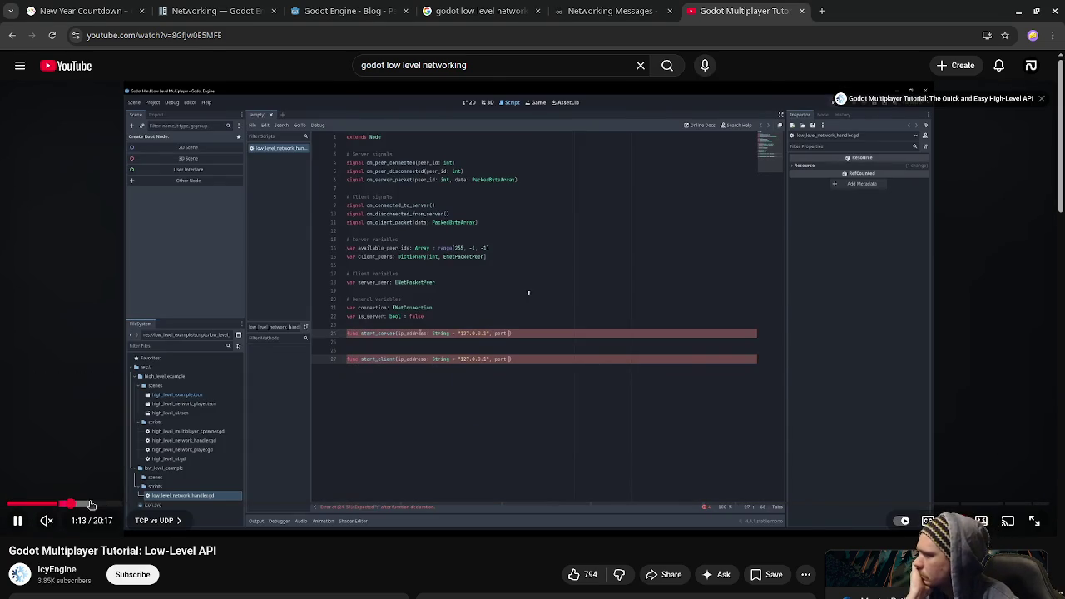
left_click(107, 505)
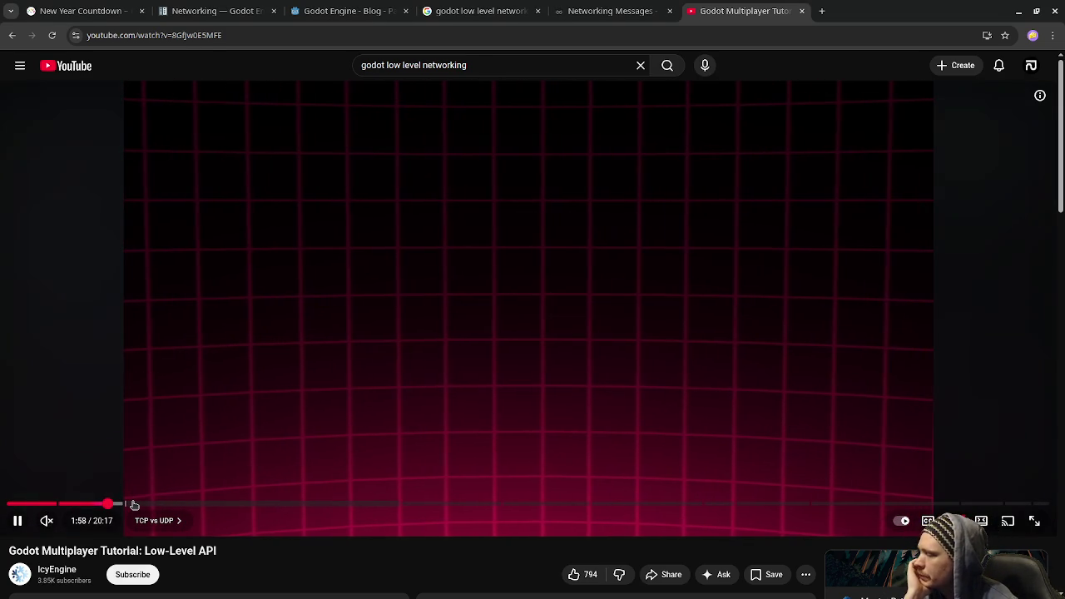
left_click(134, 505)
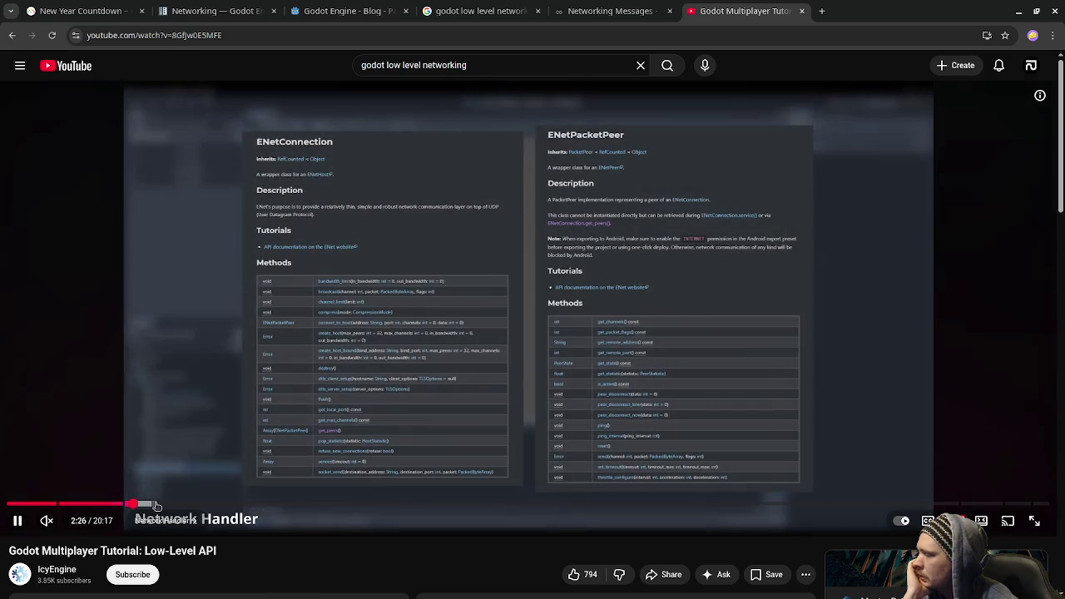
left_click(426, 347)
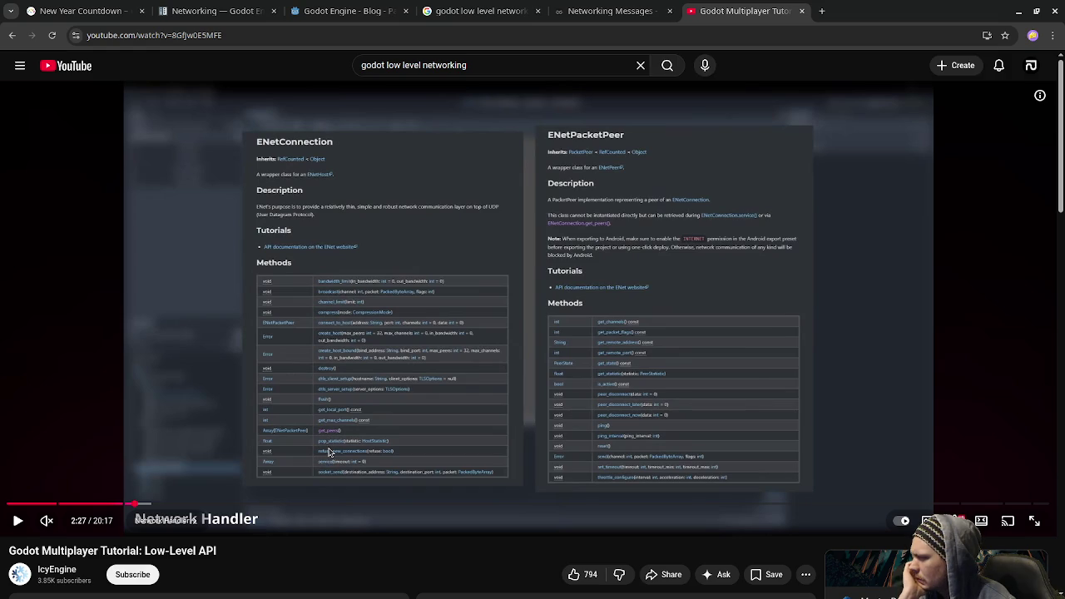
View the paused video full screen at 1080p60 quality, then exit full screen
left_click(1034, 521)
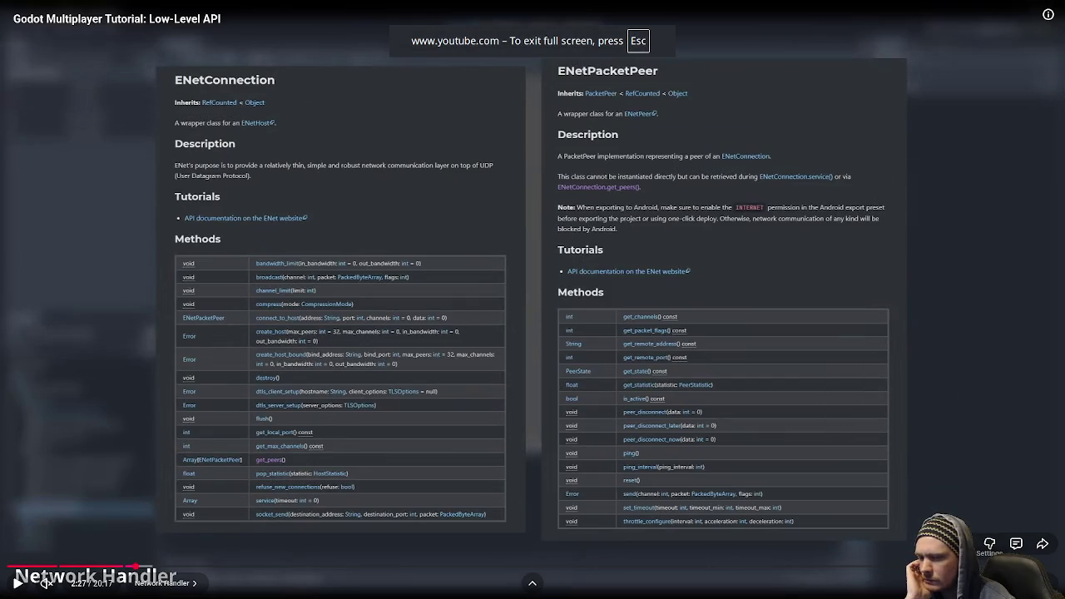
left_click(989, 543)
left_click(991, 550)
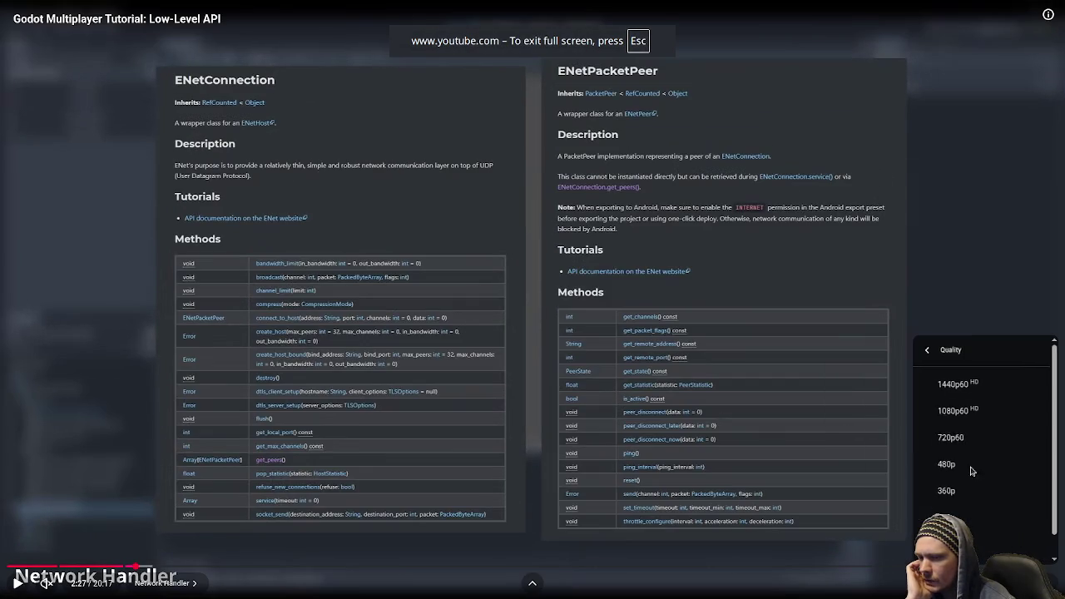
left_click(966, 412)
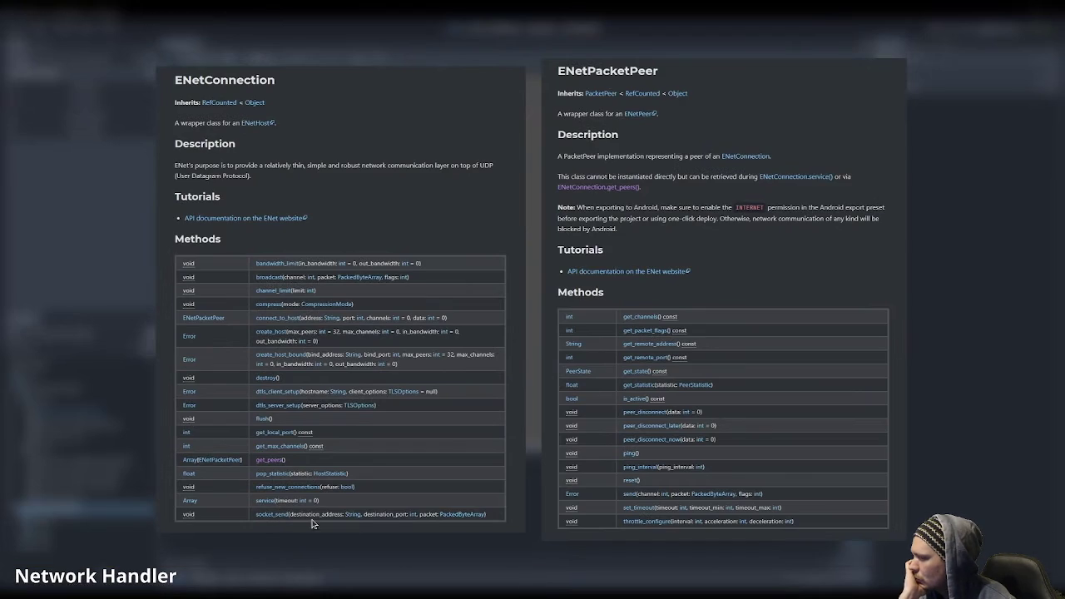
mouse_move(357, 522)
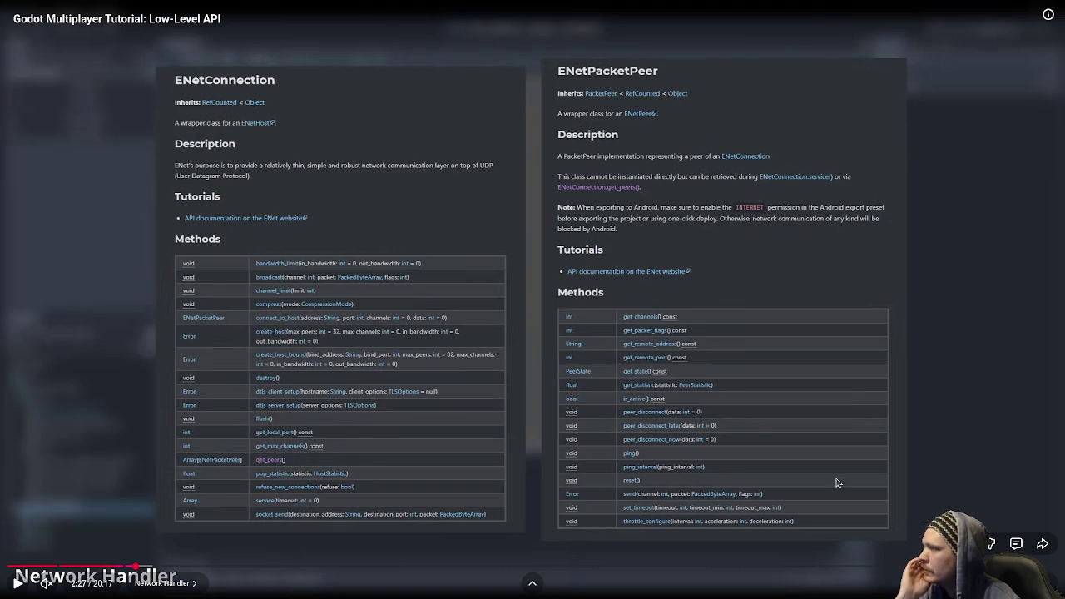
key("Escape")
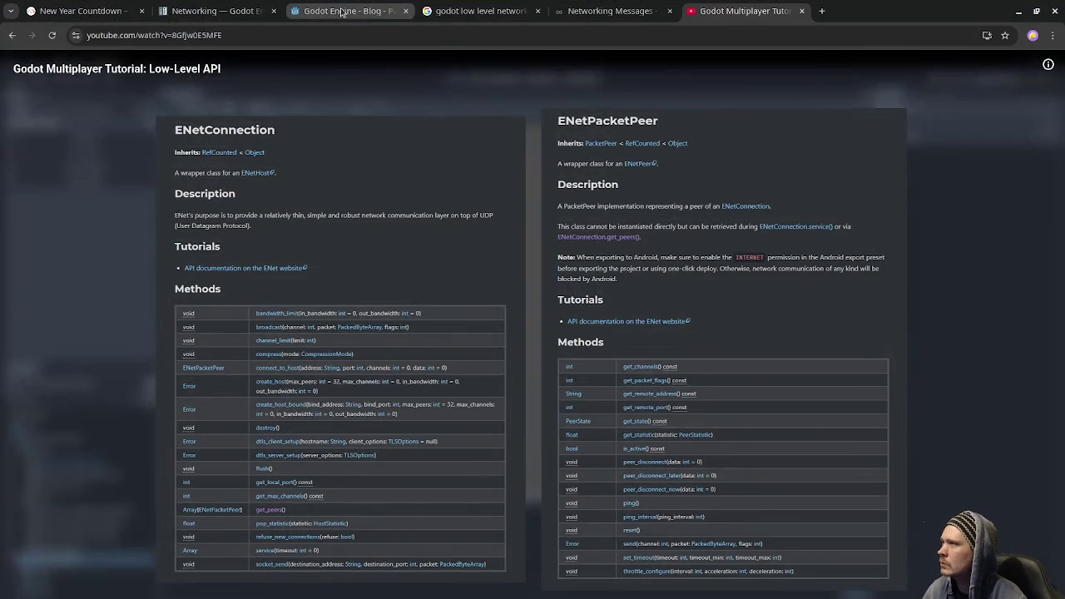
From the Godot Networking docs tab, search the docs for 'enetconnection'
left_click(350, 11)
left_click(191, 11)
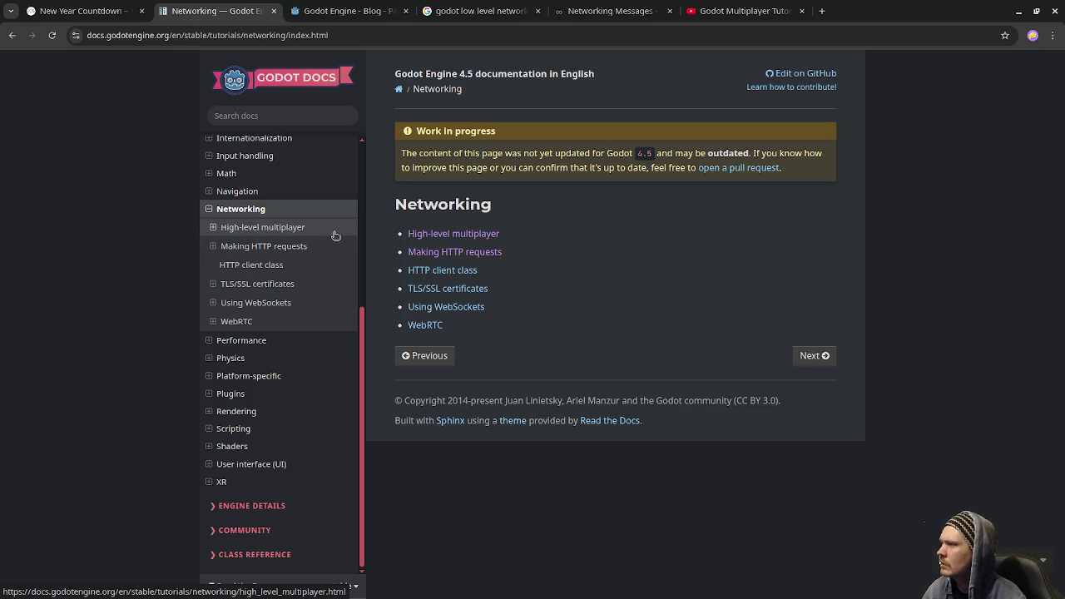
scroll(267, 367, "up", 4)
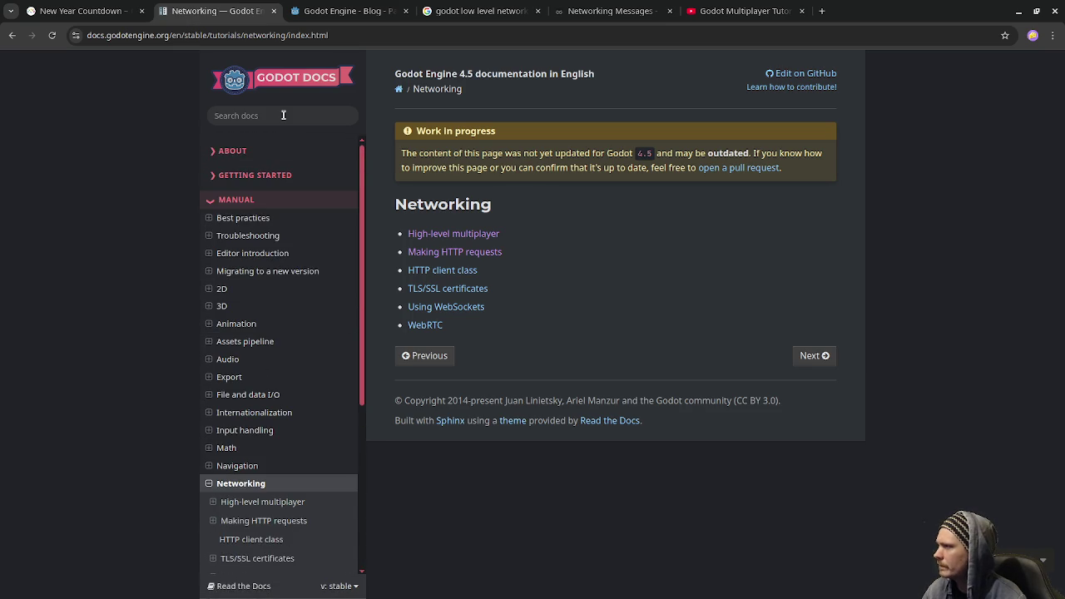
scroll(297, 260, "down", 4)
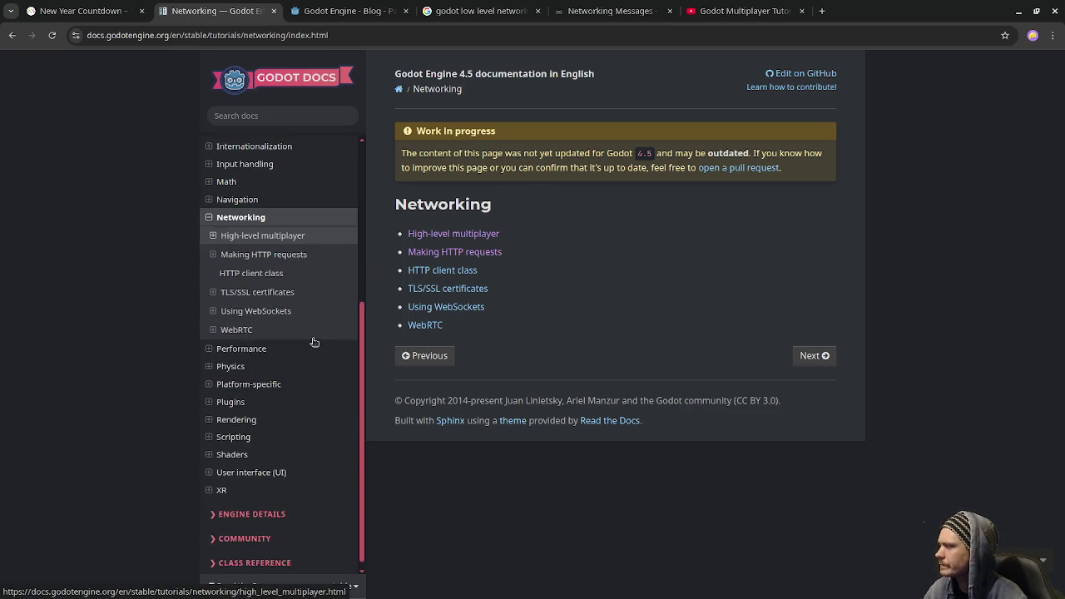
scroll(312, 341, "up", 4)
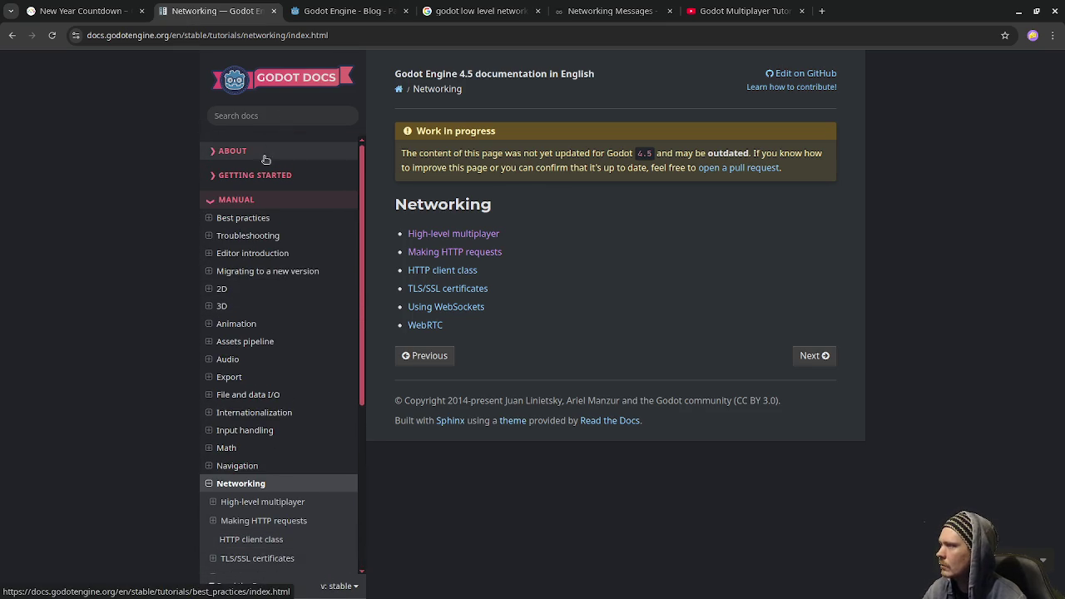
left_click(273, 119)
type("enetco")
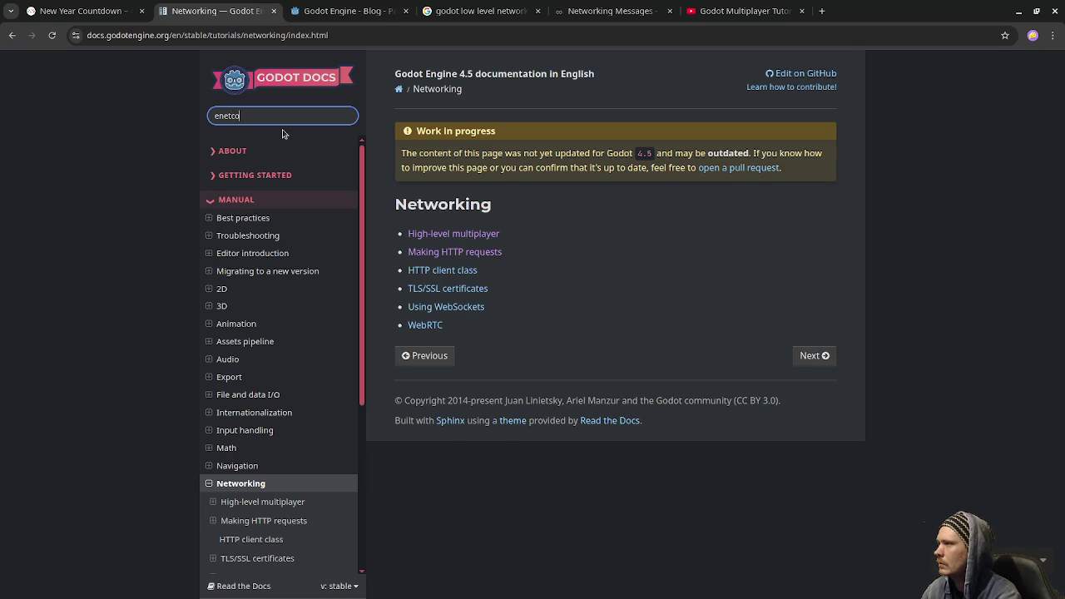
type("nnection")
key("Return")
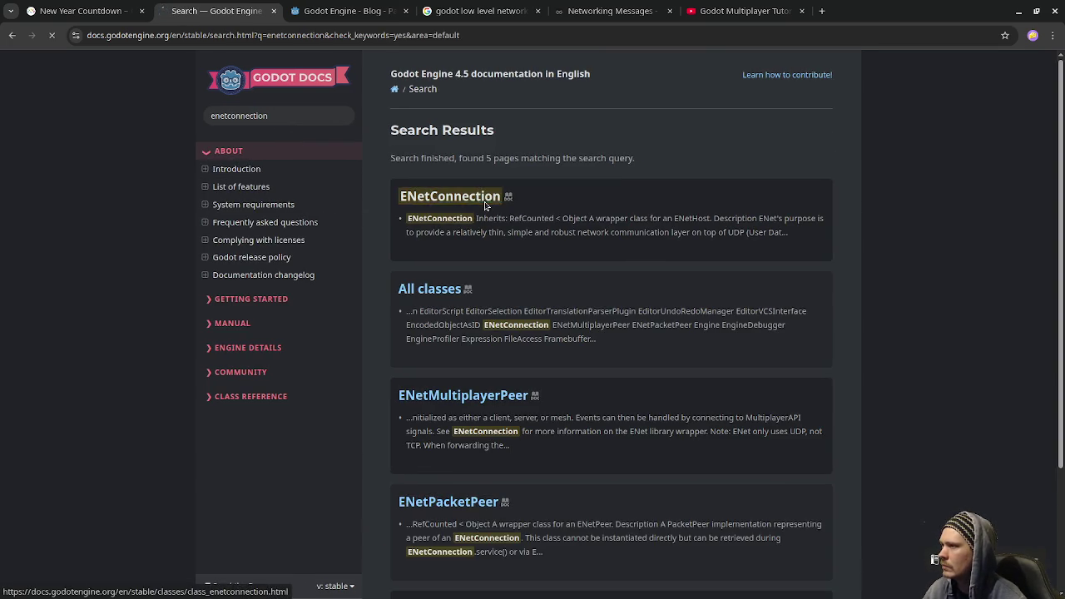
Open the ENetConnection class reference and read from create_host_bound down to the service() description
left_click(486, 206)
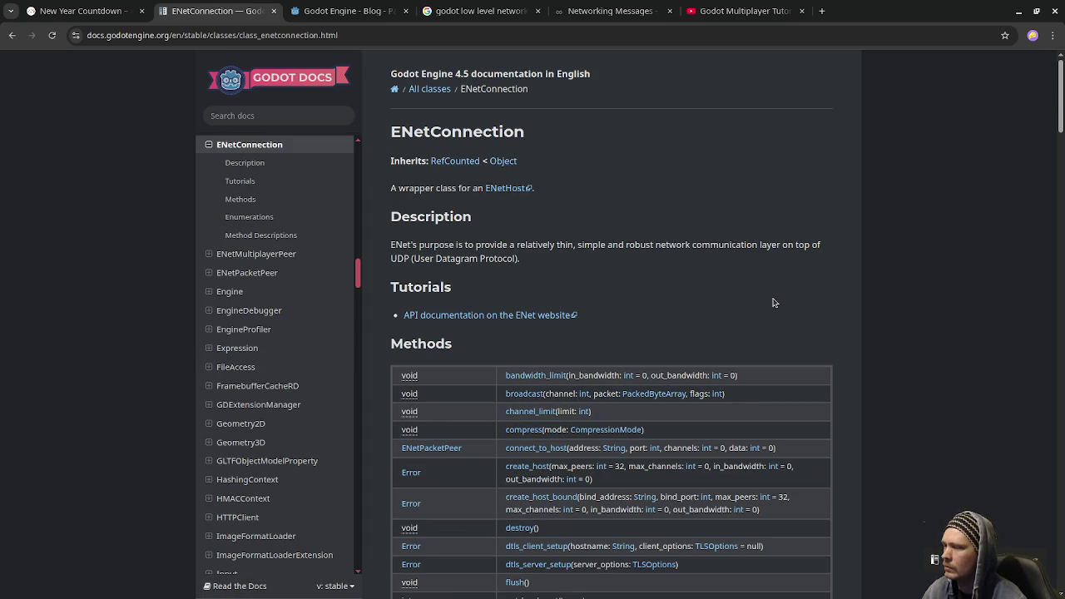
scroll(770, 297, "down", 2)
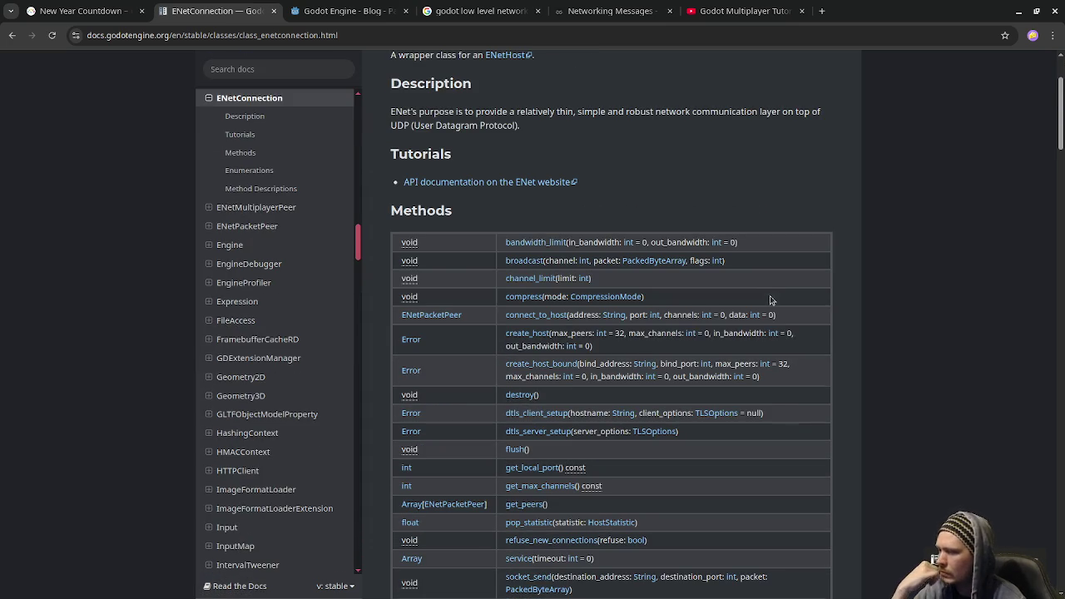
left_click(545, 366)
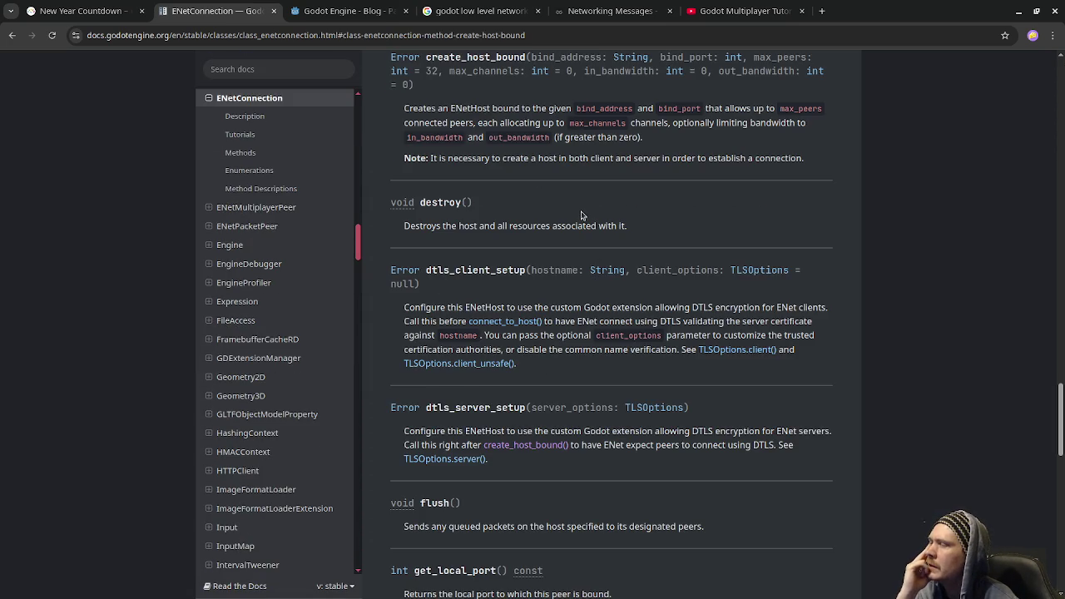
scroll(582, 216, "up", 3)
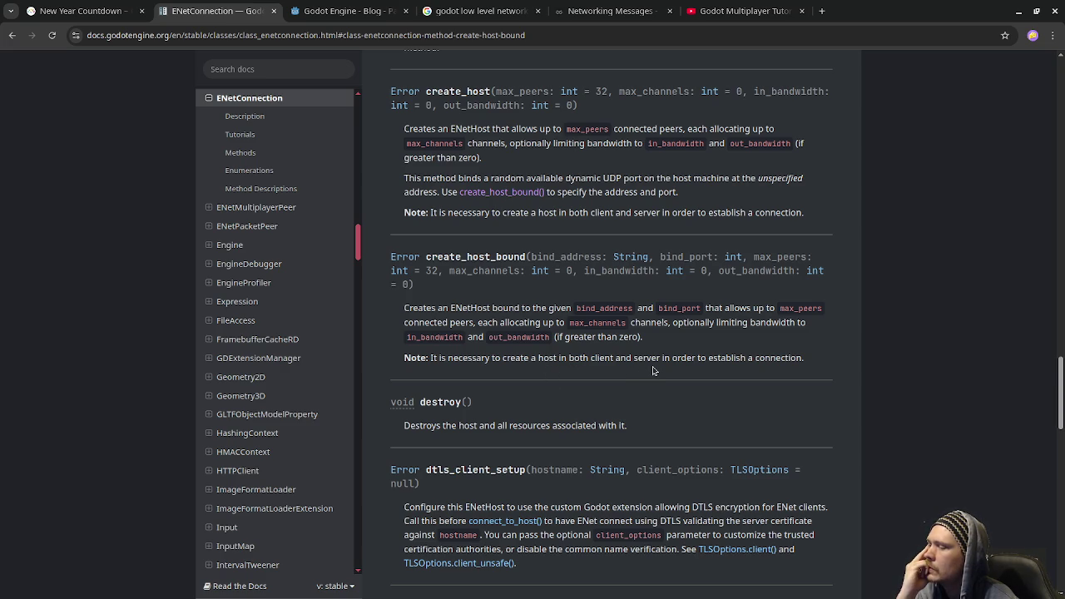
scroll(653, 370, "down", 1)
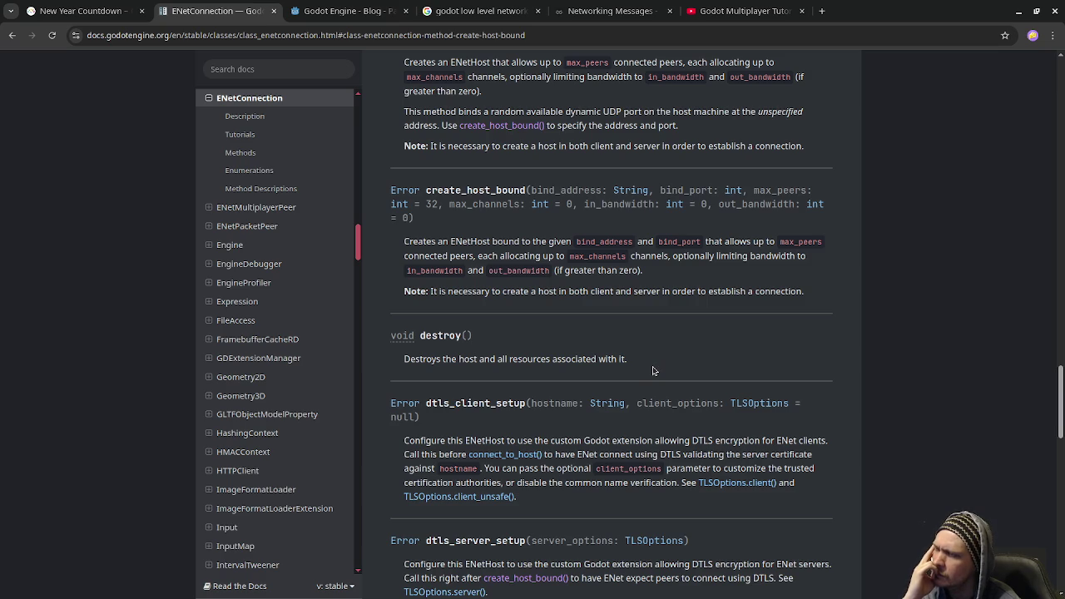
scroll(653, 370, "down", 2)
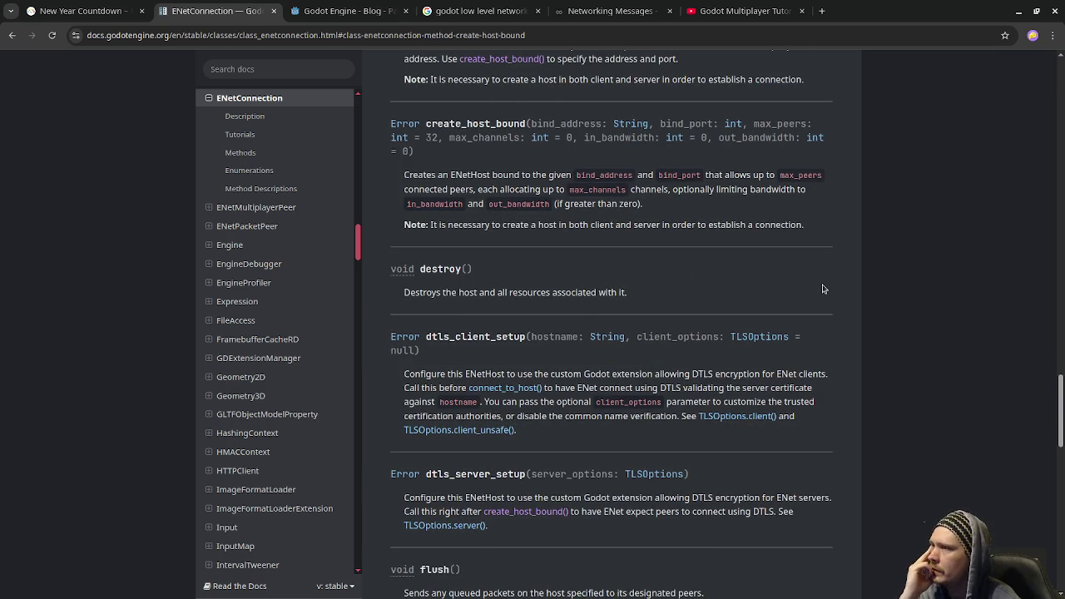
scroll(823, 288, "down", 6)
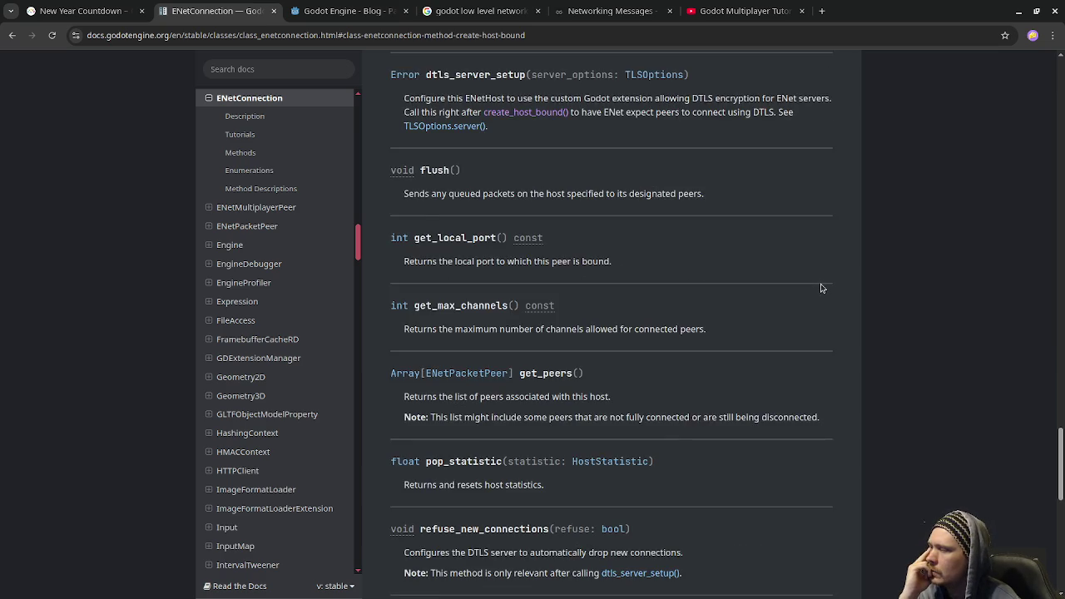
scroll(821, 287, "down", 2)
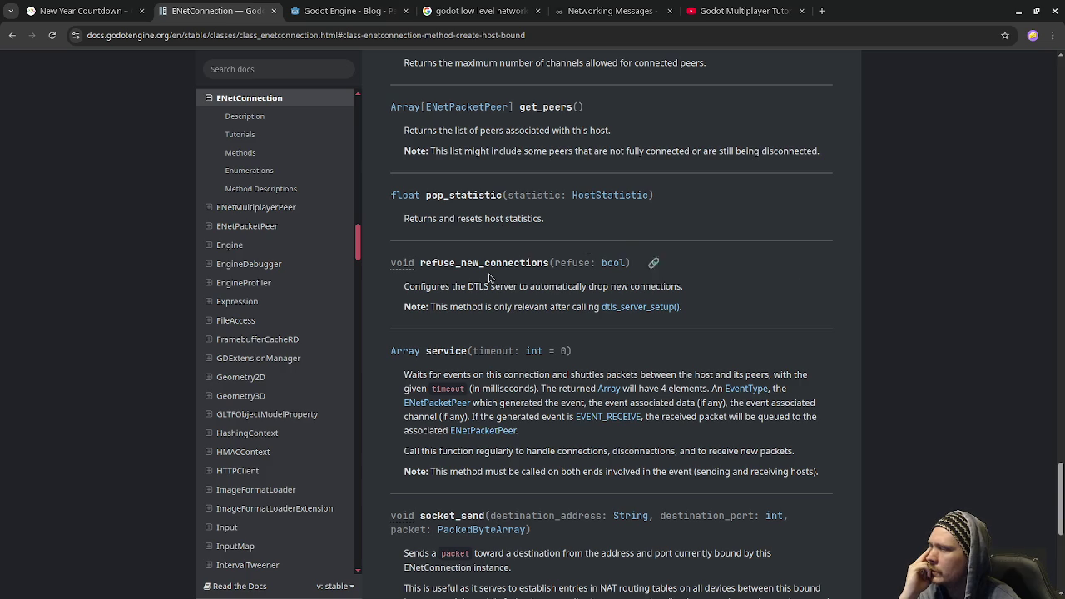
scroll(489, 280, "down", 2)
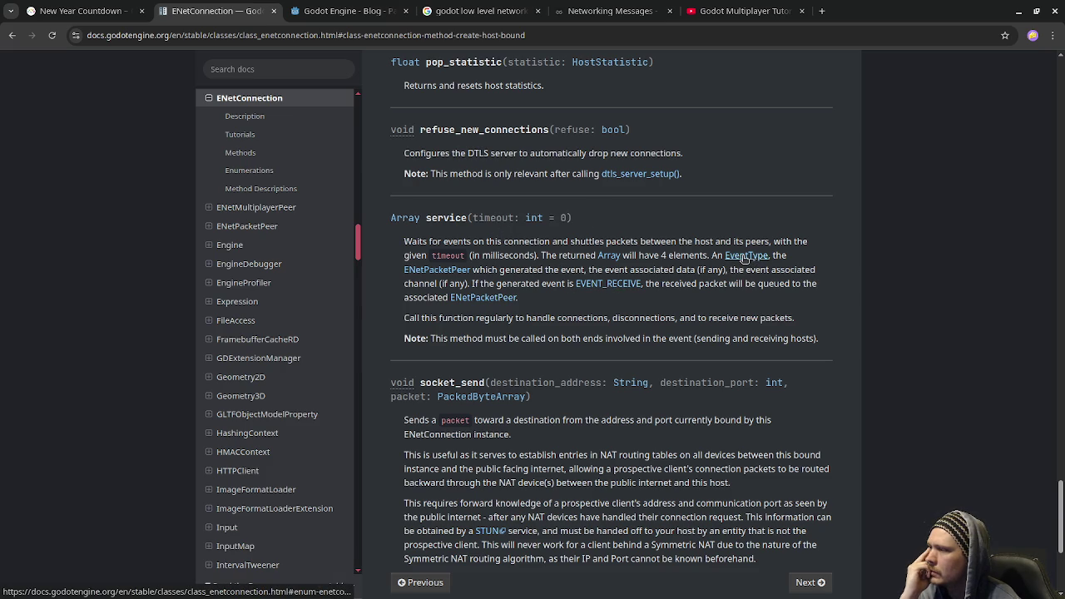
right_click(745, 258)
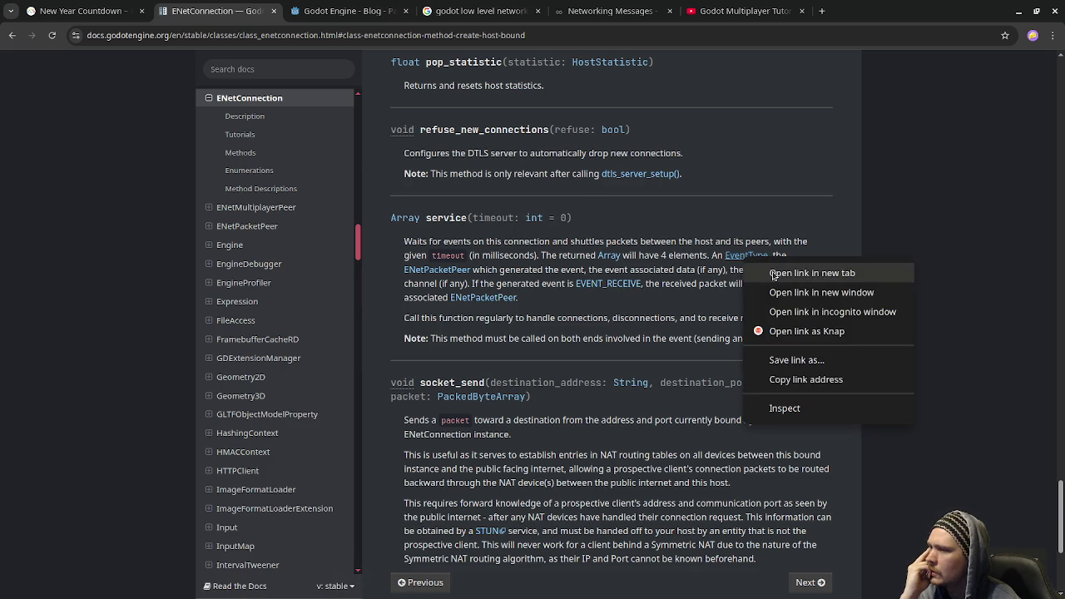
Open the EventType enumeration in a new tab and highlight EVENT_RECEIVE
left_click(770, 275)
left_click(360, 6)
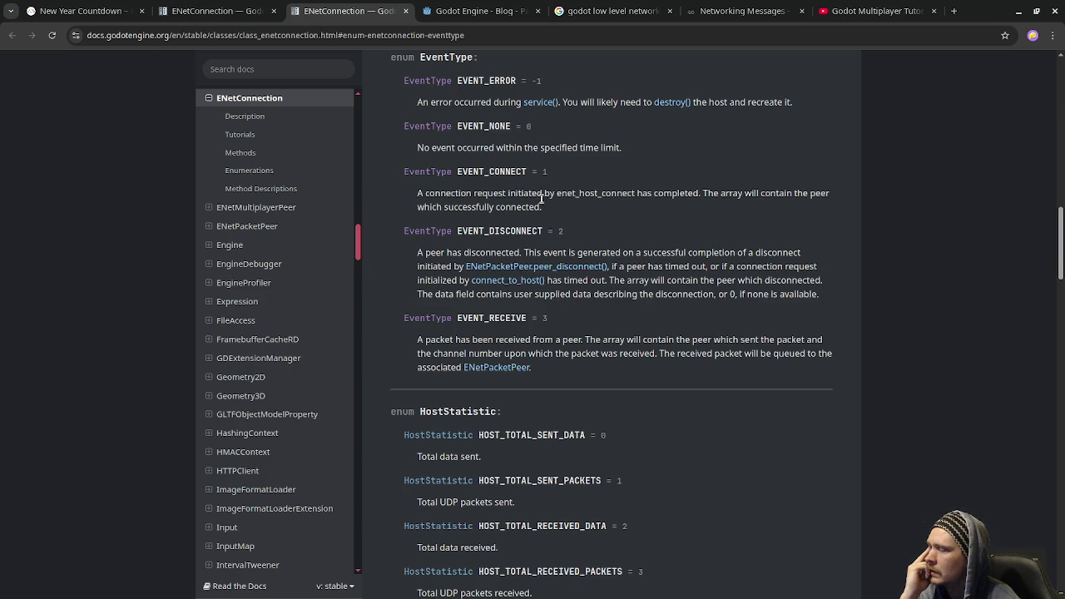
double_click(510, 318)
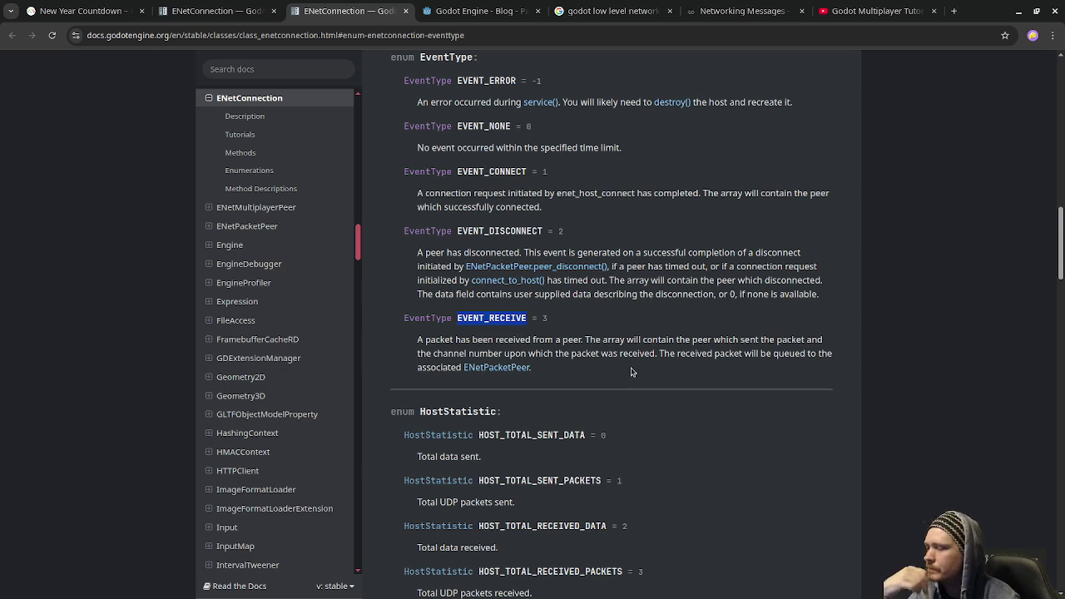
scroll(629, 371, "down", 1)
scroll(629, 371, "down", 1)
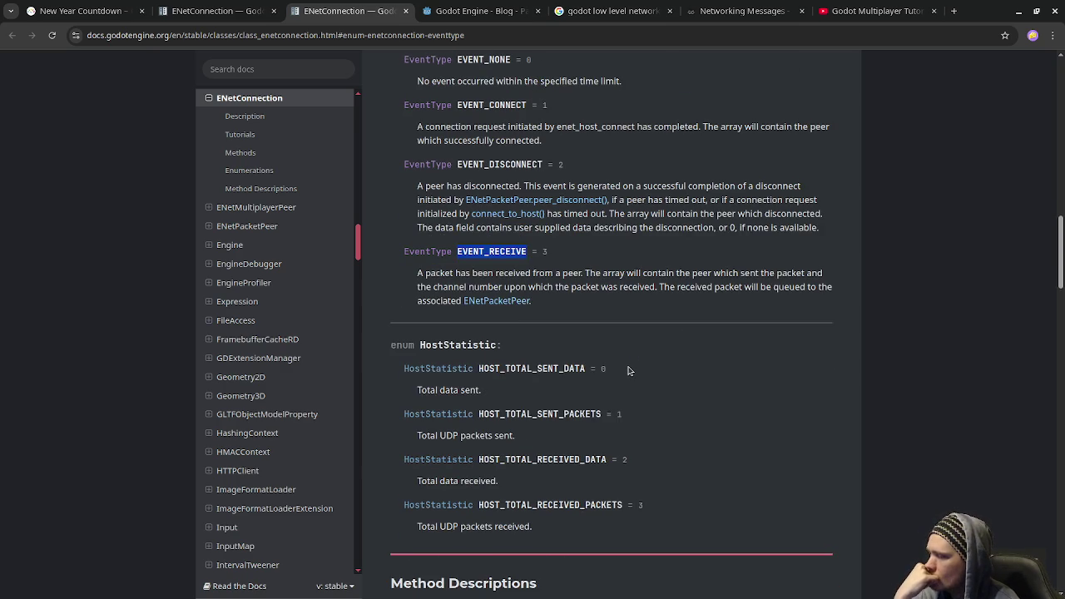
scroll(629, 371, "down", 6)
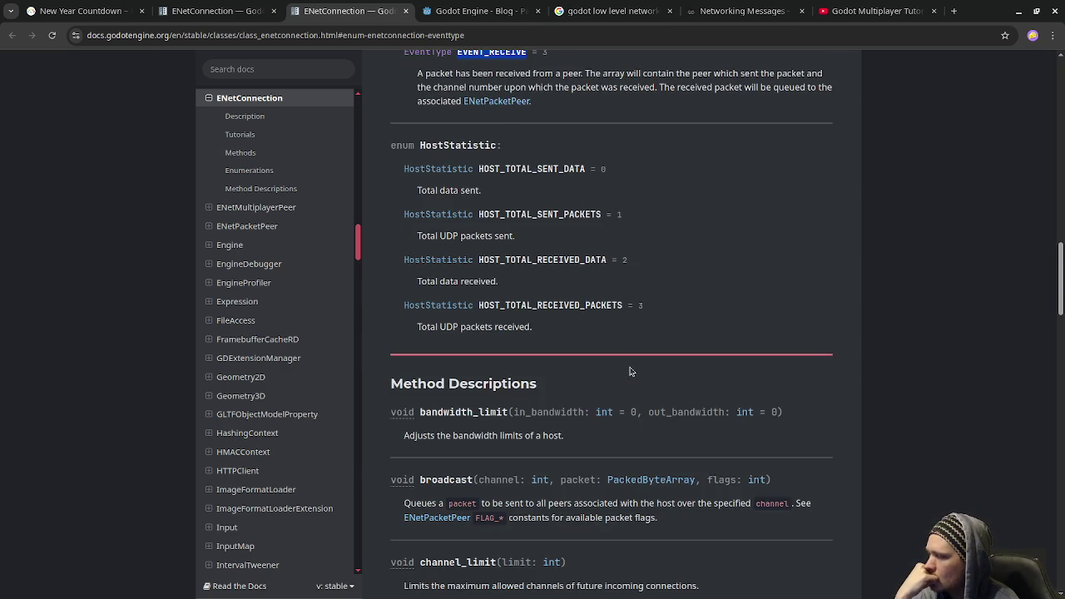
Back on the original page, read the user notes and highlight service and result[1] in the sample code
left_click(264, 13)
scroll(515, 332, "down", 6)
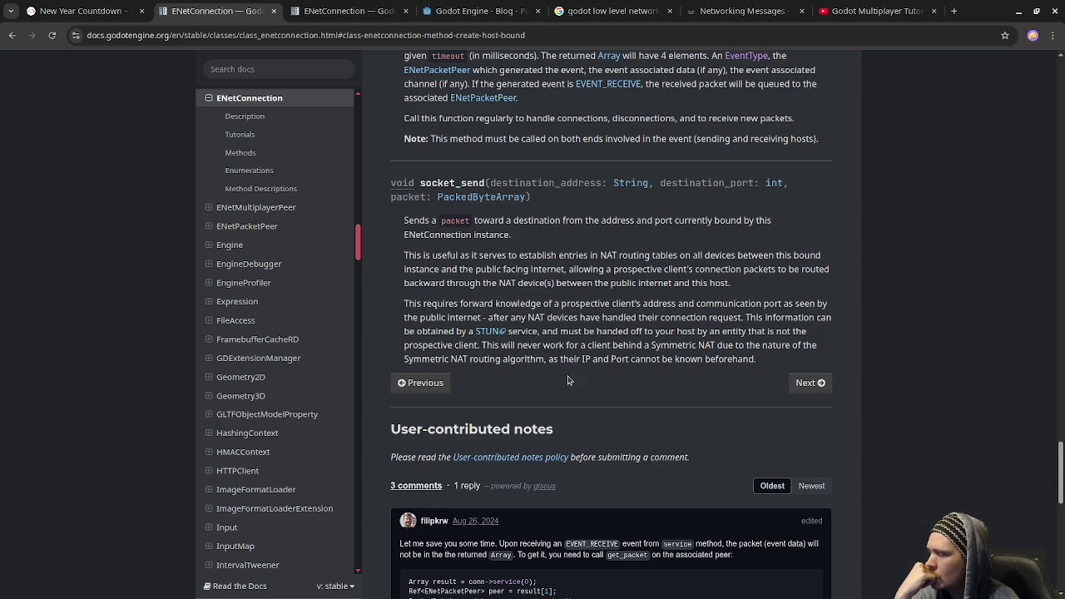
scroll(672, 376, "down", 3)
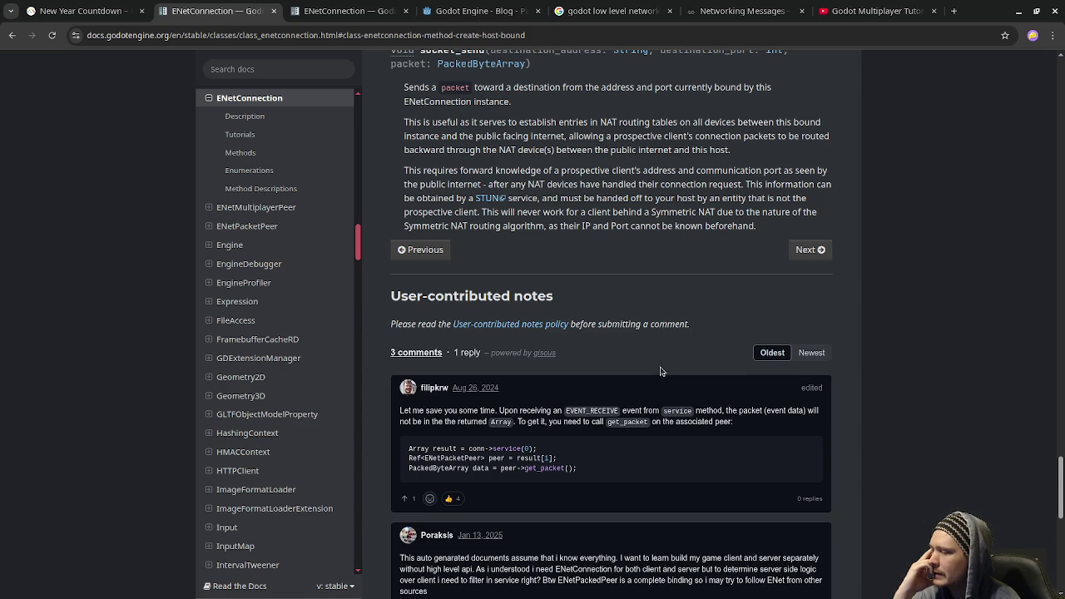
scroll(660, 371, "down", 1)
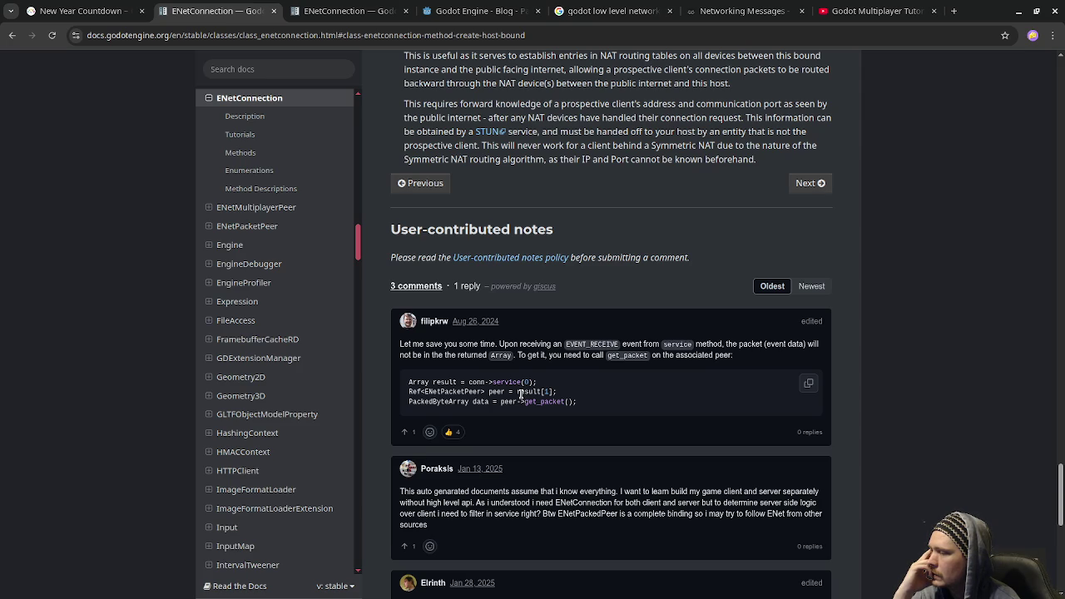
double_click(503, 383)
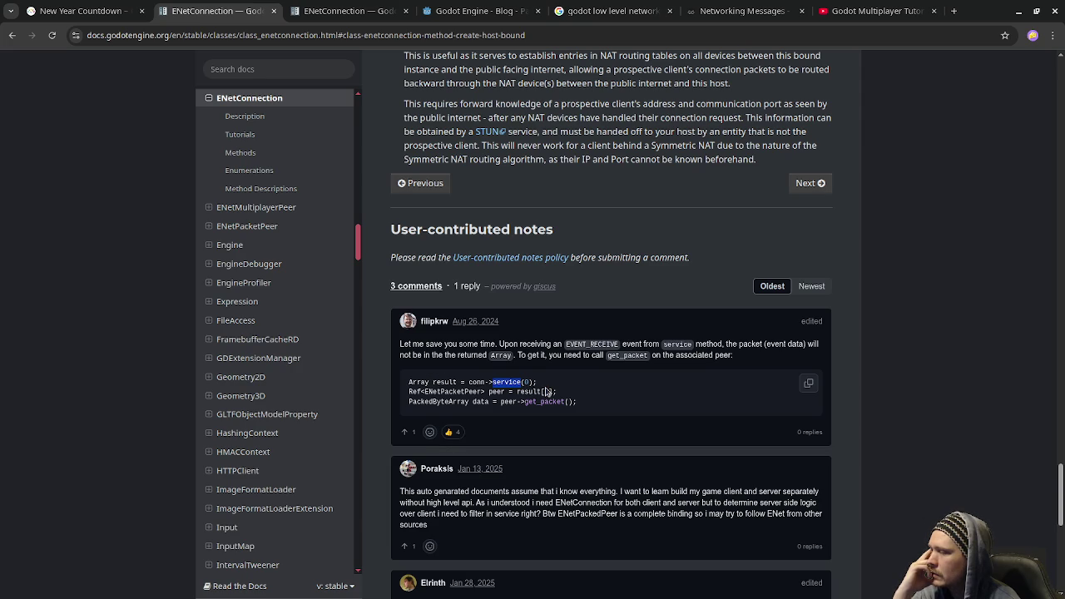
left_click_drag(553, 391, 519, 391)
scroll(499, 403, "up", 6)
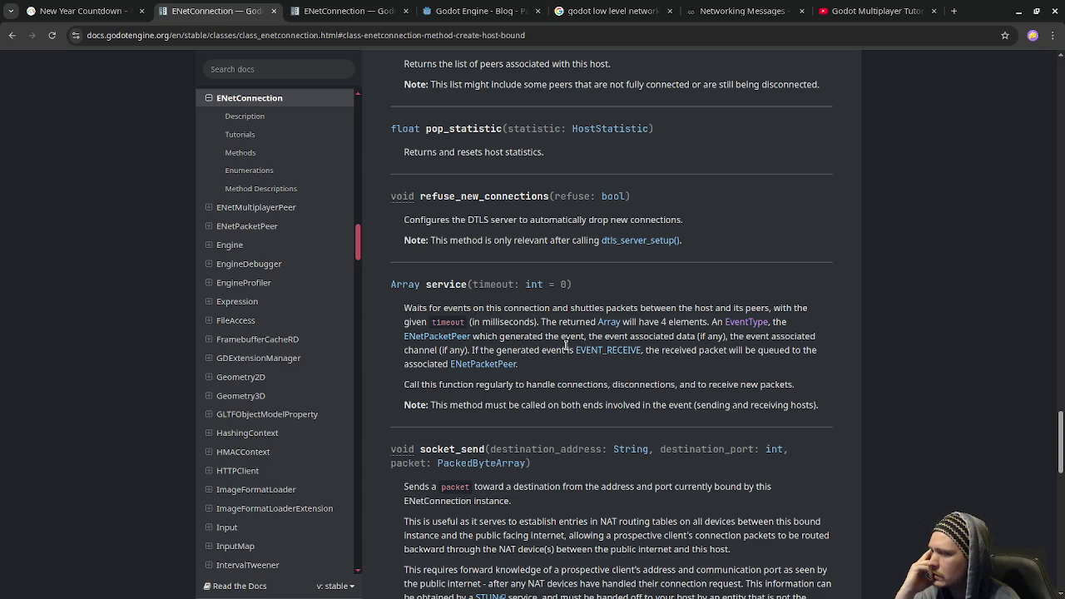
scroll(566, 345, "down", 6)
mouse_move(577, 347)
left_click(509, 329)
double_click(526, 334)
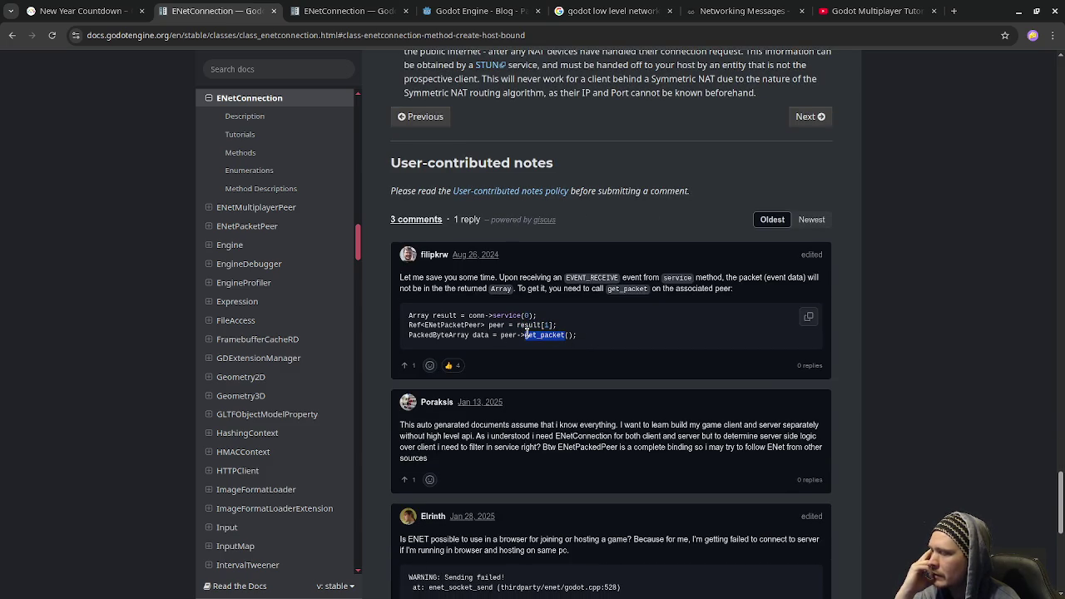
scroll(532, 333, "up", 2)
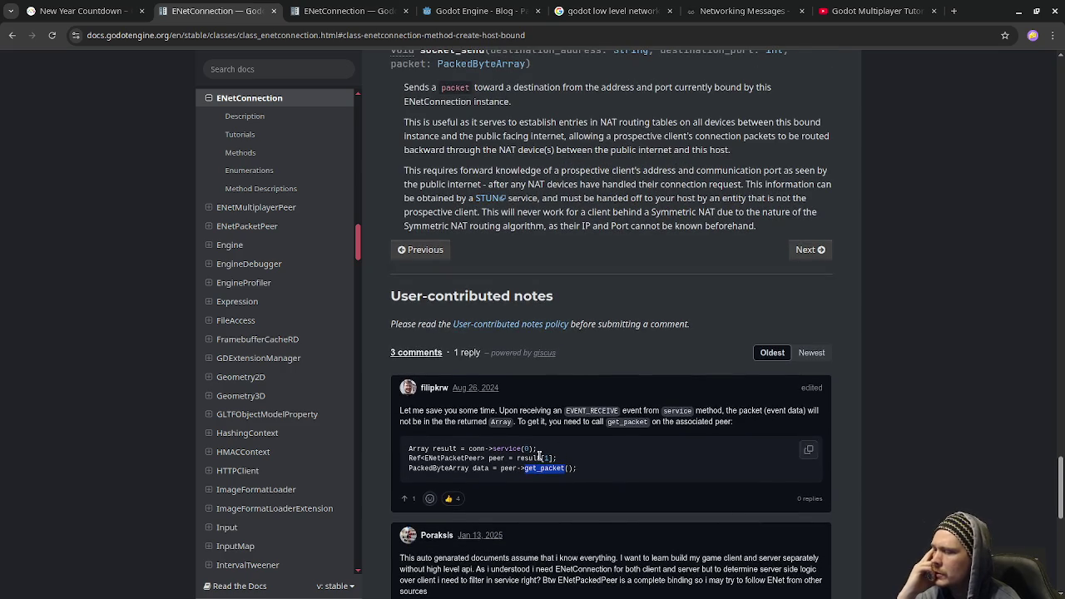
scroll(573, 378, "up", 2)
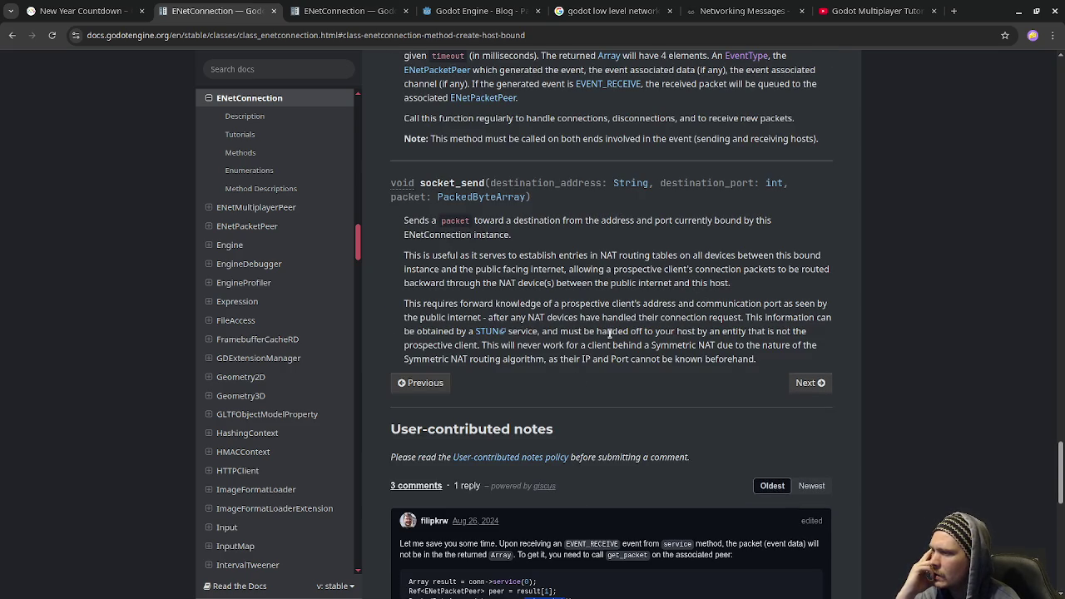
scroll(596, 272, "up", 2)
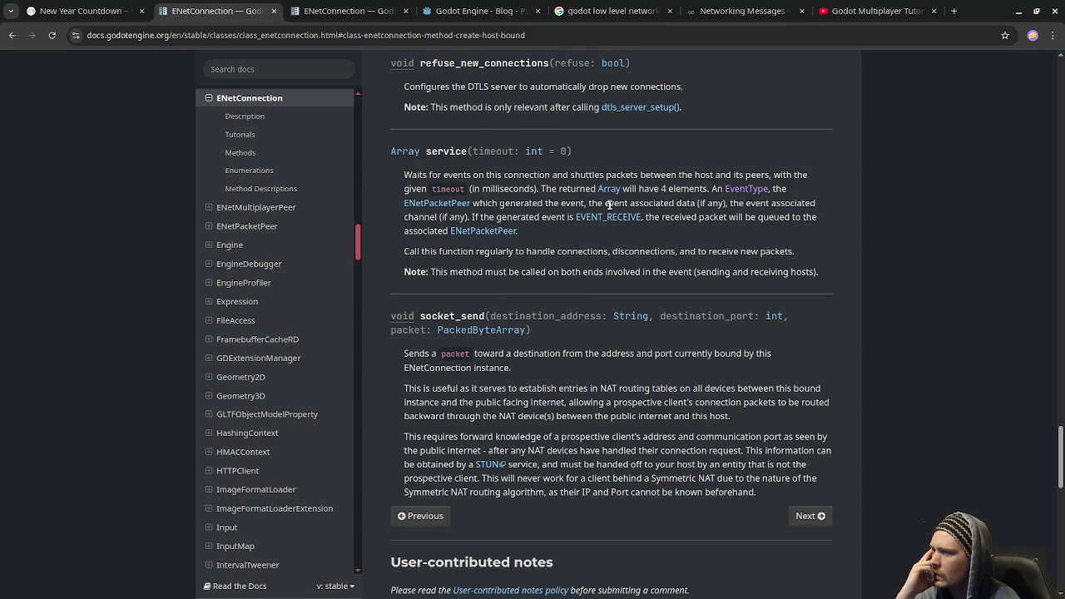
left_click_drag(605, 203, 727, 200)
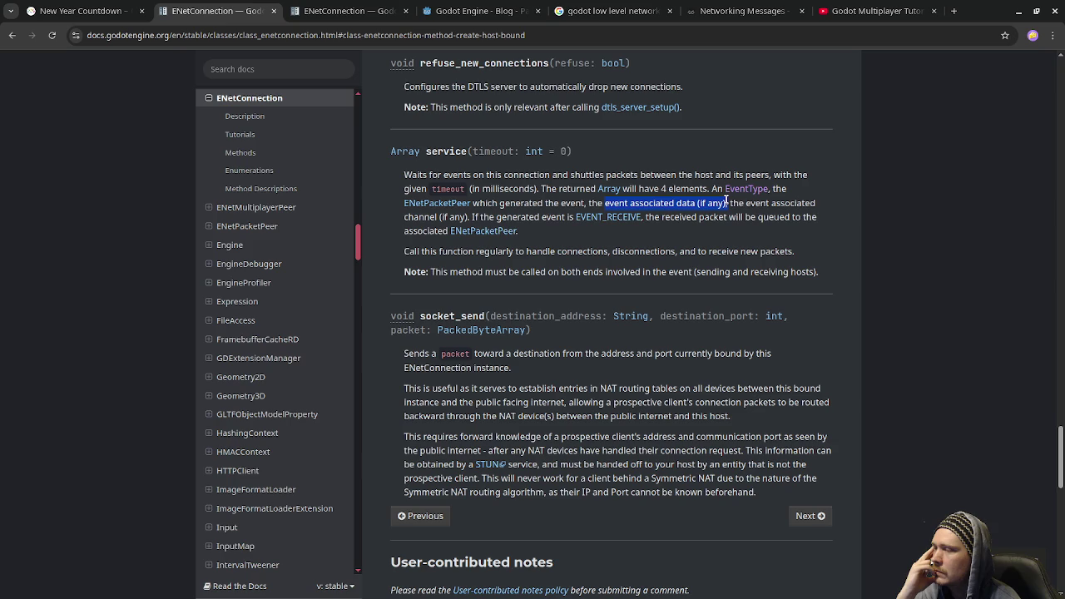
left_click_drag(726, 203, 730, 203)
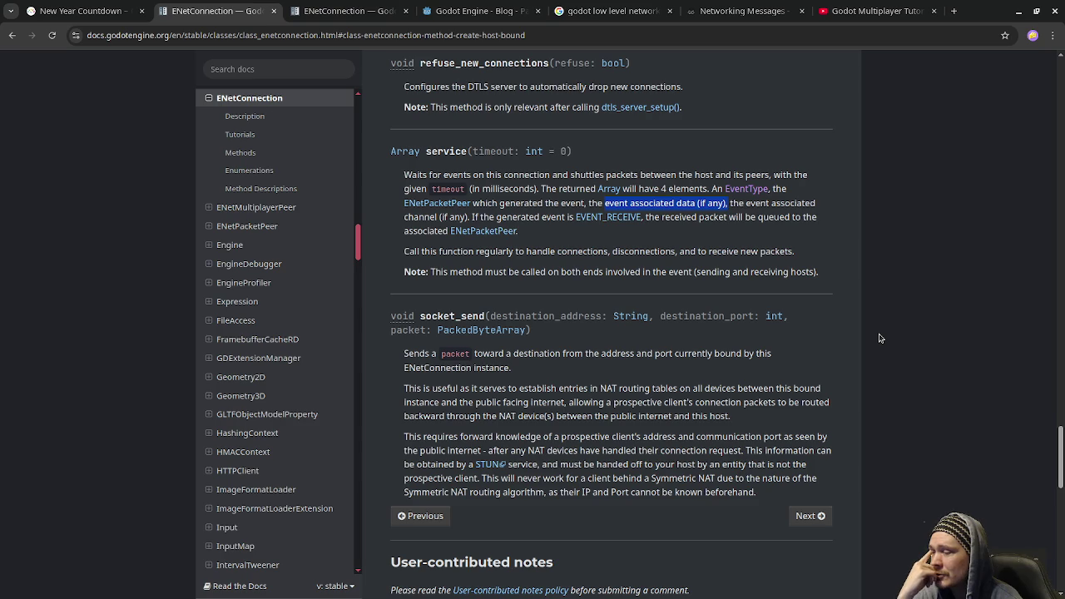
scroll(880, 338, "down", 5)
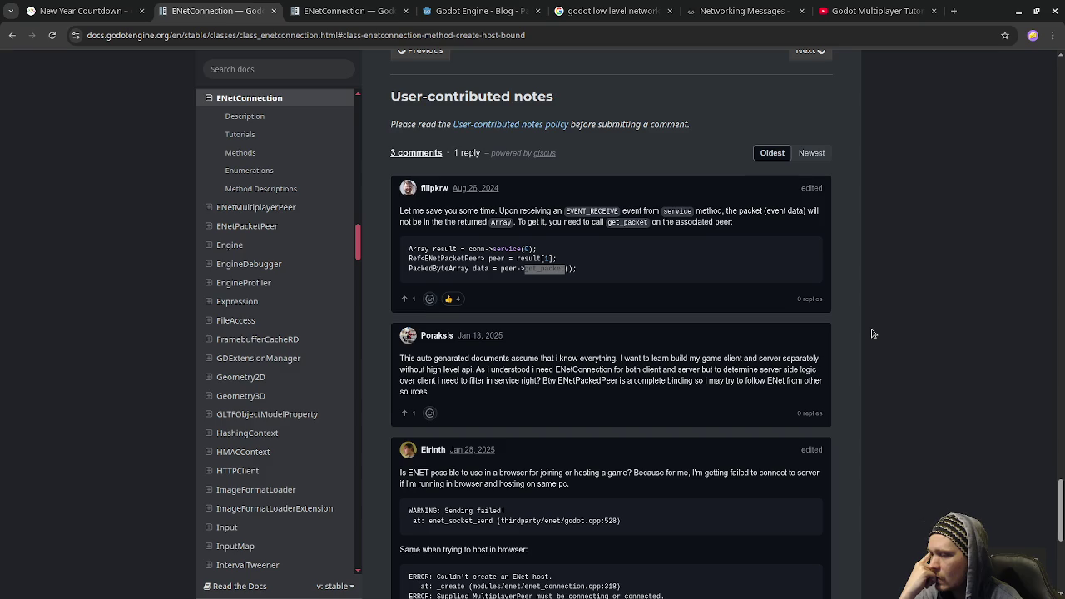
Scroll from the comments back up to Method Descriptions, starting at bandwidth_limit and broadcast
scroll(873, 334, "down", 2)
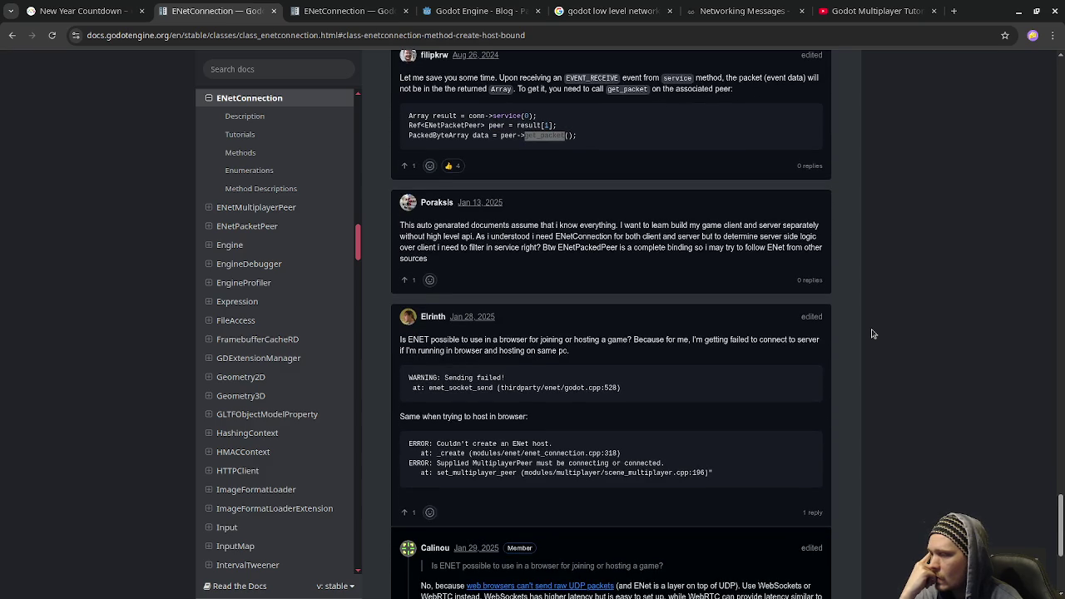
scroll(870, 332, "down", 2)
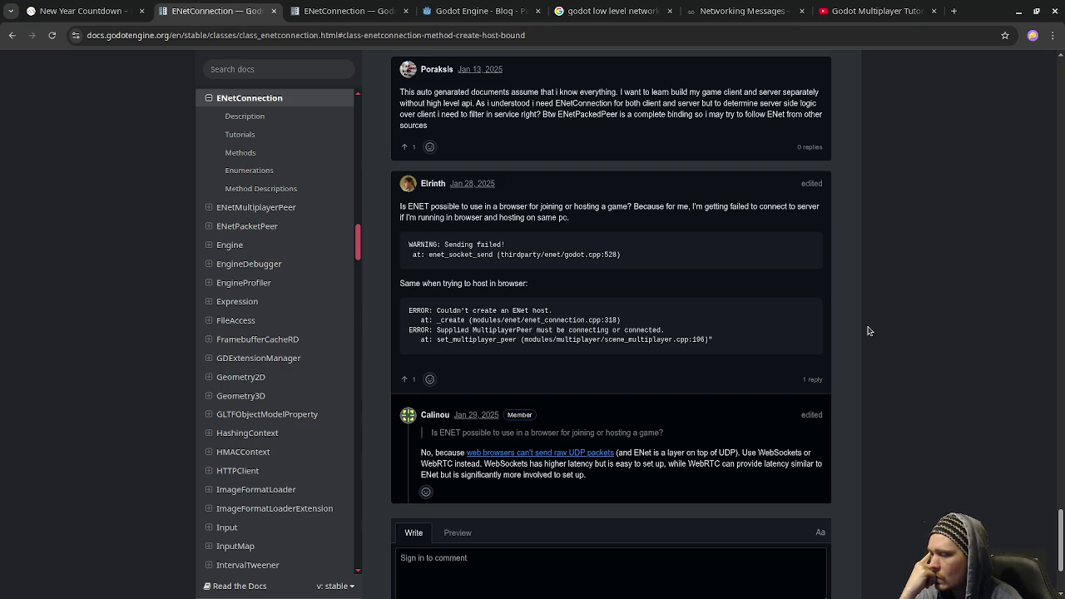
scroll(868, 331, "down", 2)
scroll(867, 331, "up", 10)
scroll(865, 331, "up", 12)
scroll(865, 331, "up", 5)
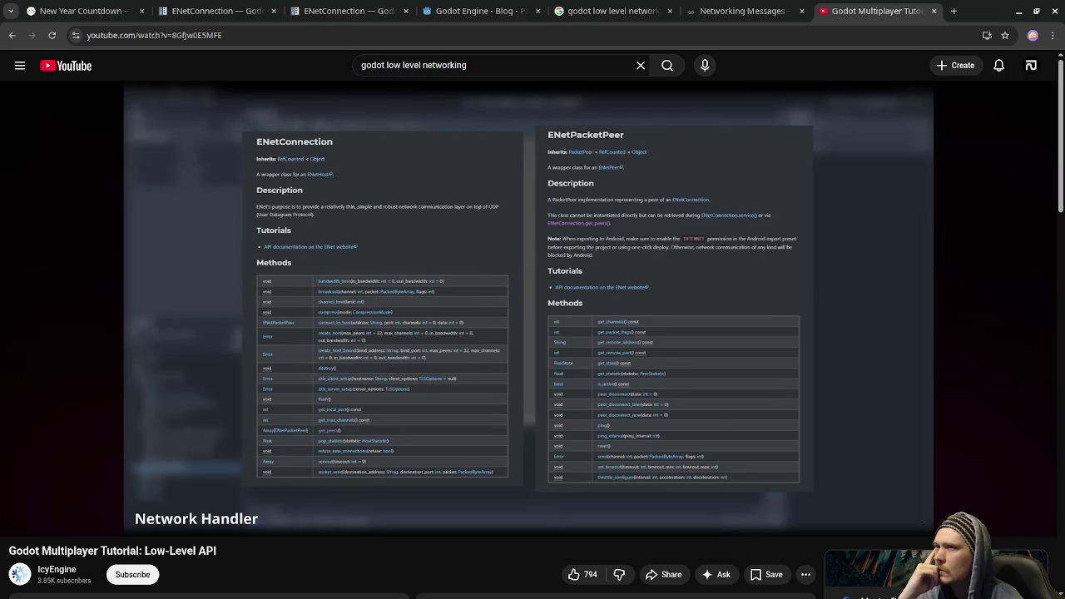
Play the tutorial, skip to 2:45 then 3:11, and pause on the variables
left_click(874, 11)
left_click(471, 307)
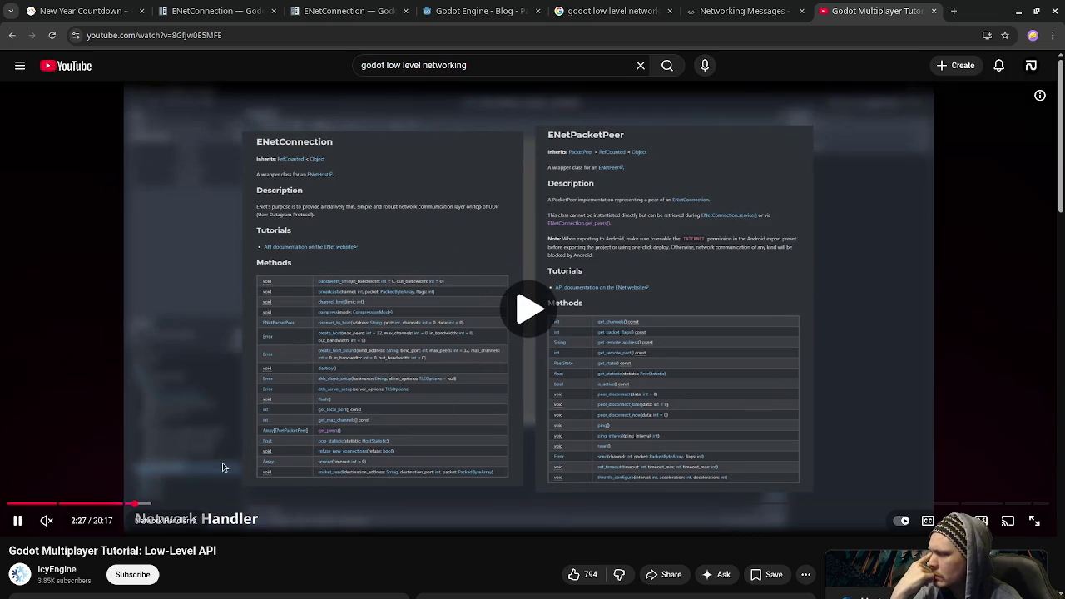
left_click(148, 503)
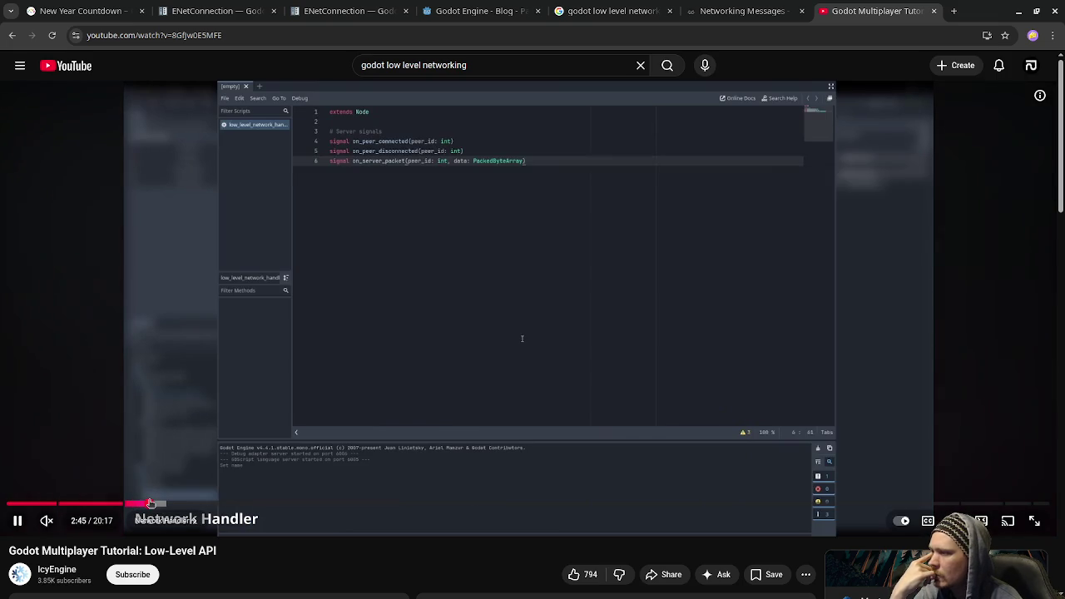
left_click(170, 503)
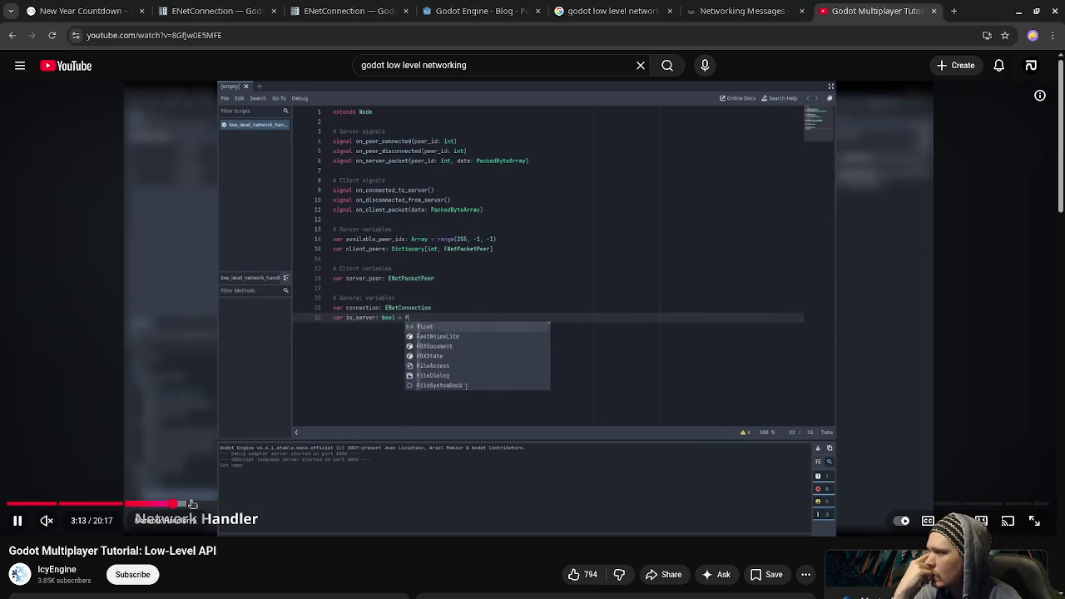
left_click(410, 342)
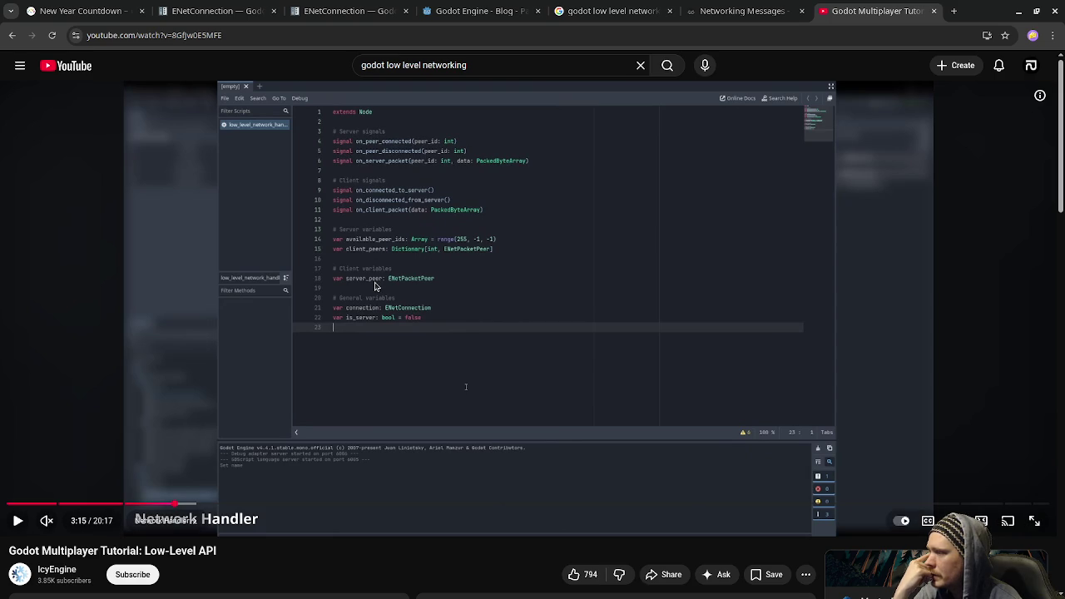
Skip ahead to 3:46 and 4:08, pause on start_server and start_client, then return to the docs
left_click(480, 394)
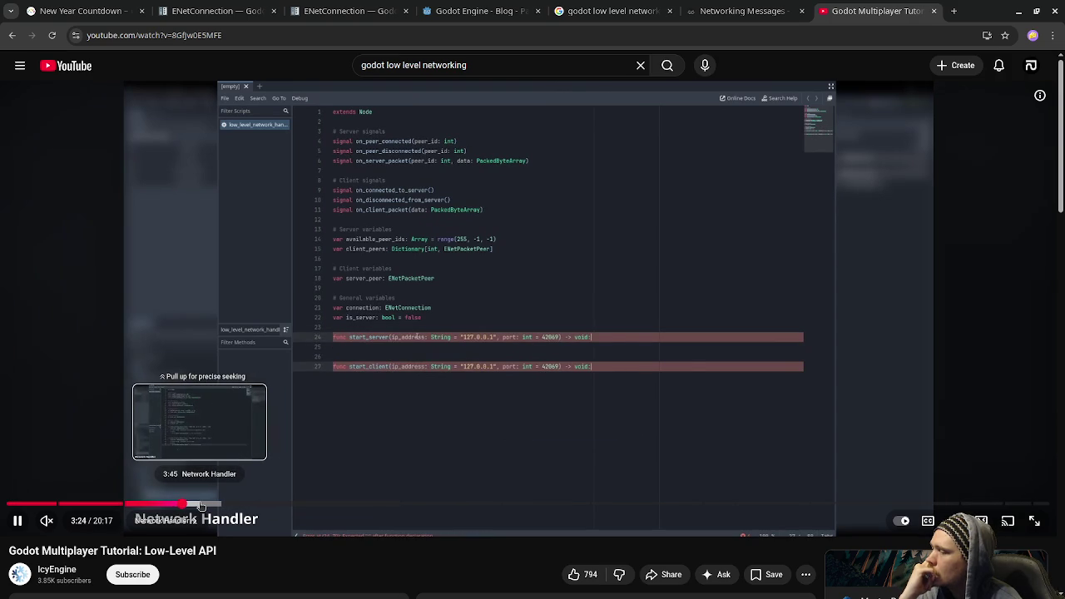
left_click(200, 505)
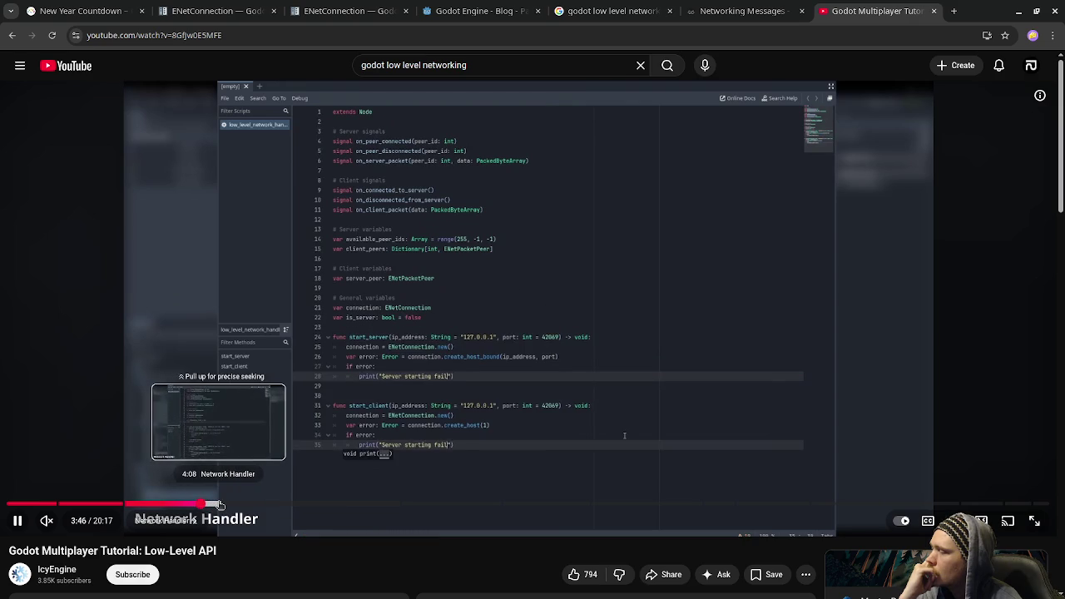
left_click(220, 505)
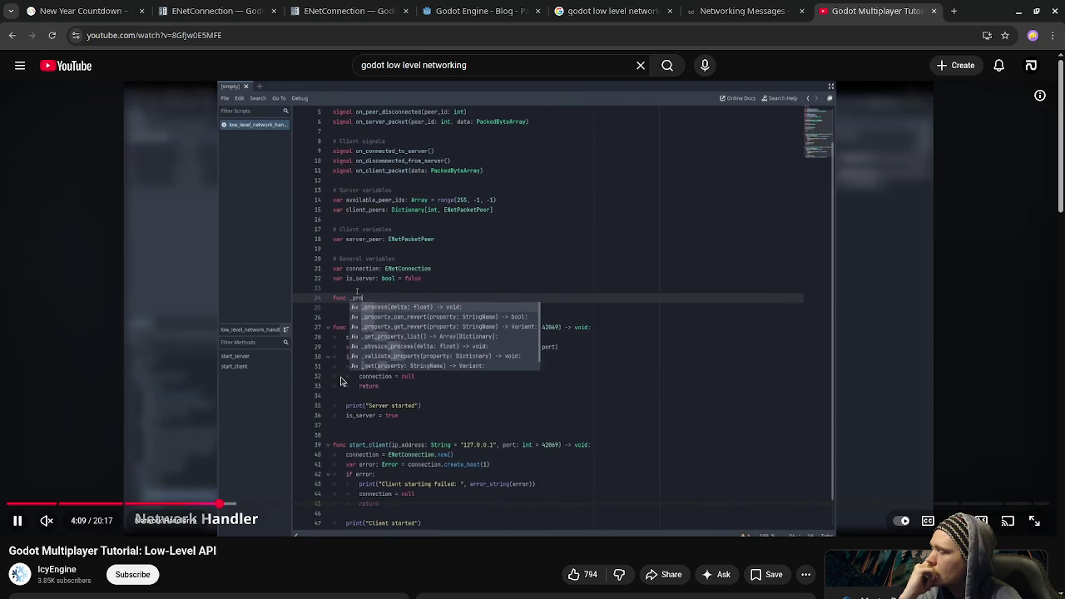
left_click(642, 423)
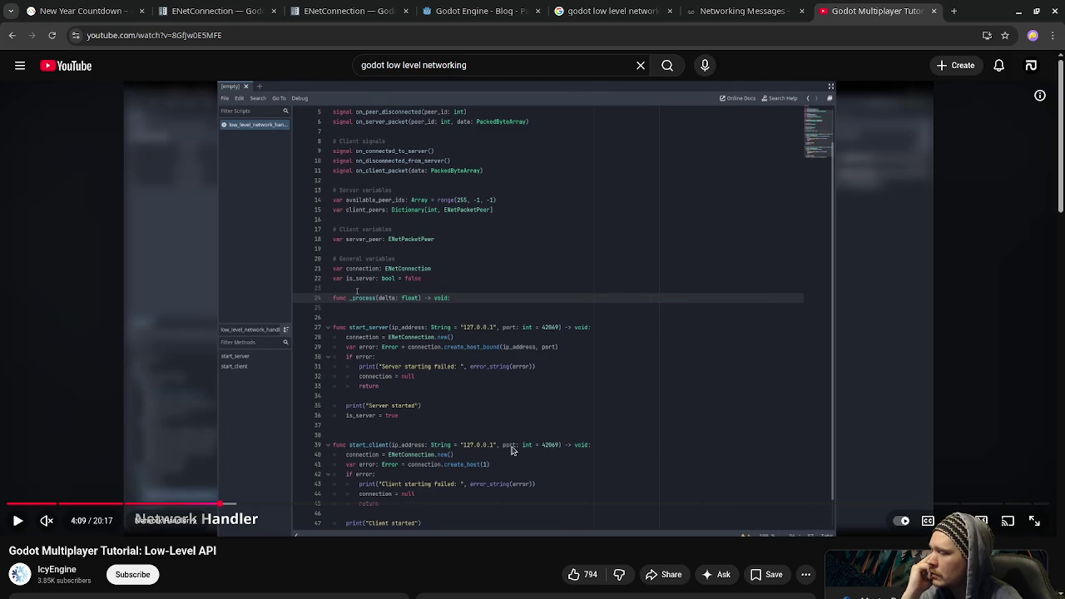
left_click(212, 11)
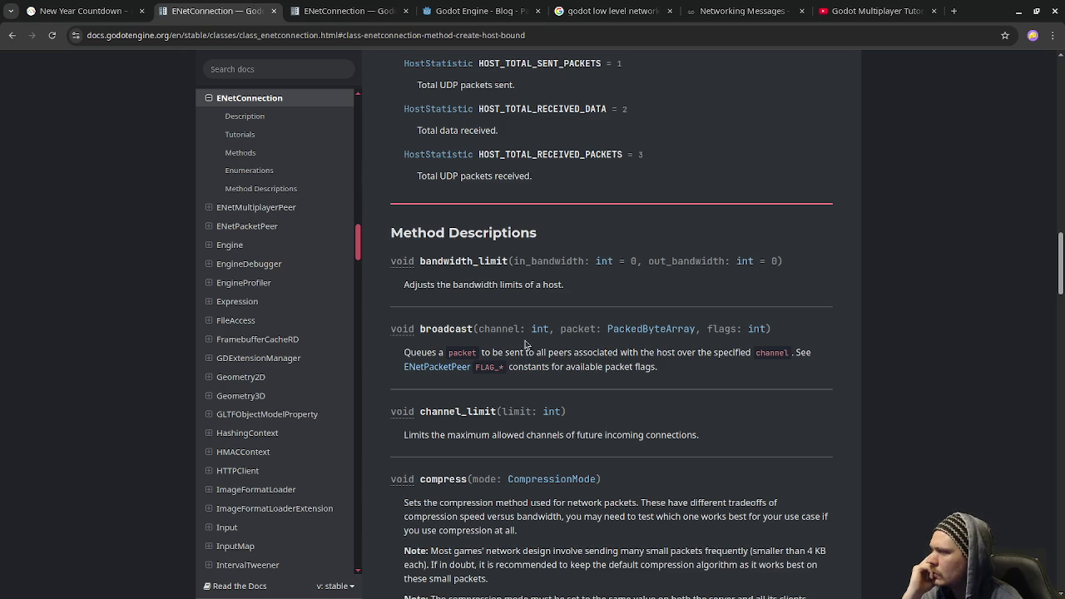
Scroll the ENetConnection page up to the Methods table showing create_host, then go back to the video
scroll(526, 344, "up", 4)
scroll(525, 345, "up", 10)
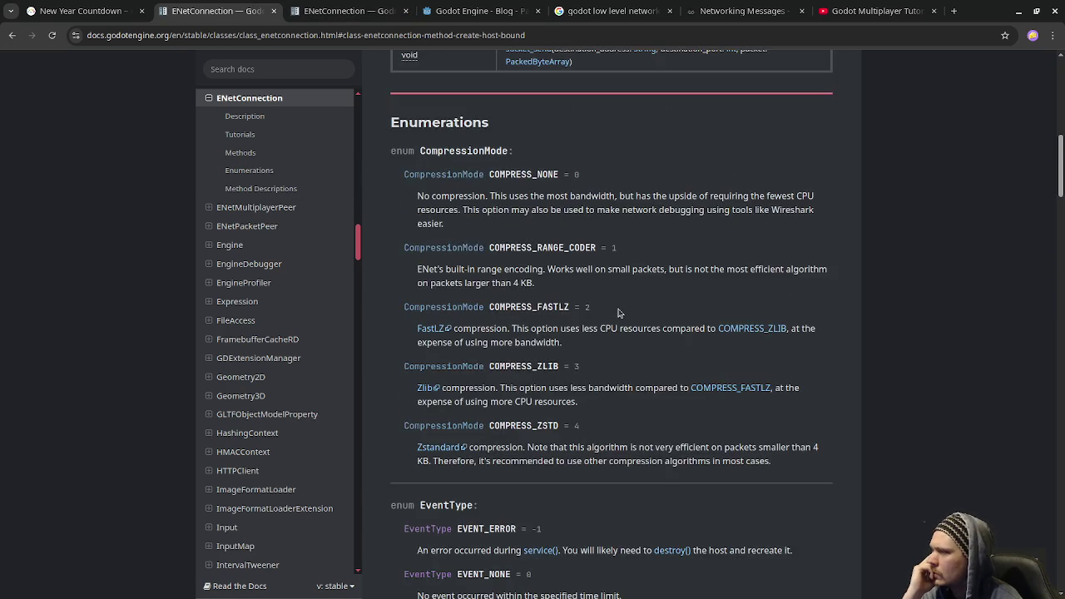
scroll(618, 313, "up", 4)
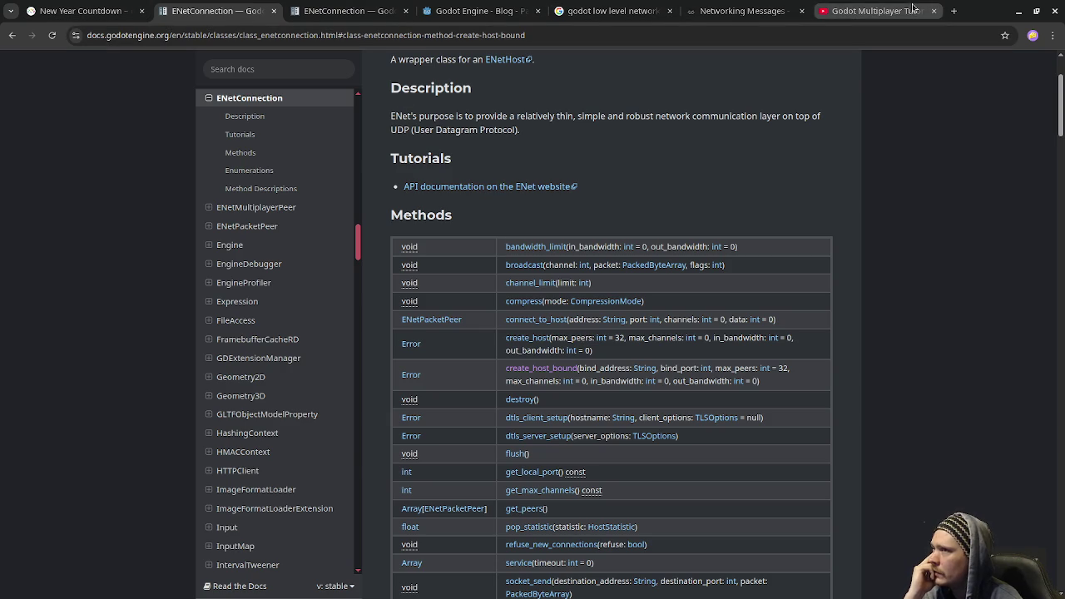
left_click(874, 11)
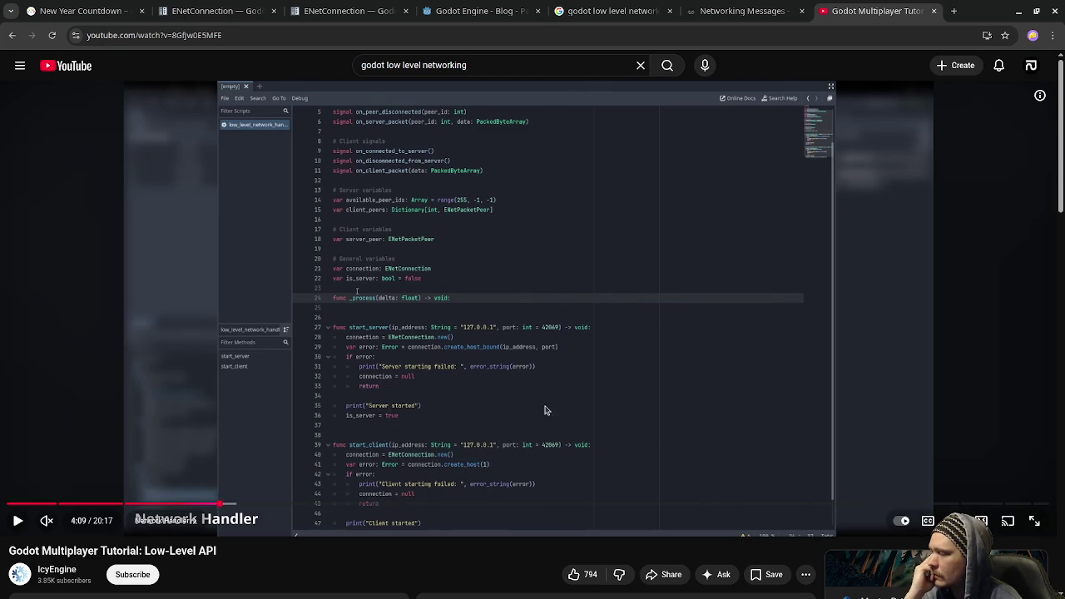
Watch the tutorial at 2x speed, then rewind 5 seconds and pause on the disconnect handling code
left_click(433, 358)
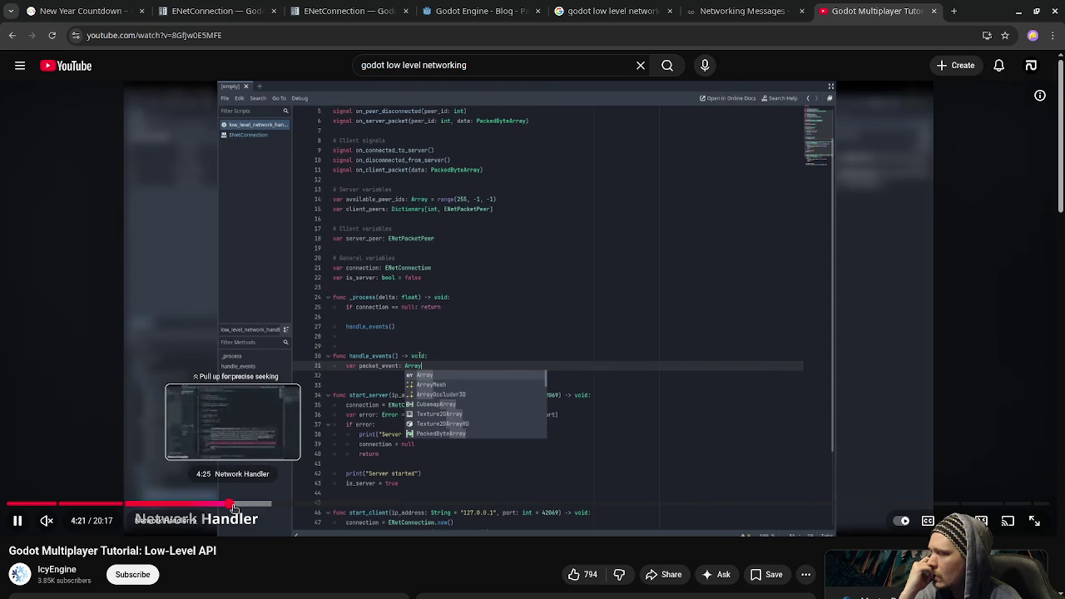
left_click_drag(418, 319, 419, 318)
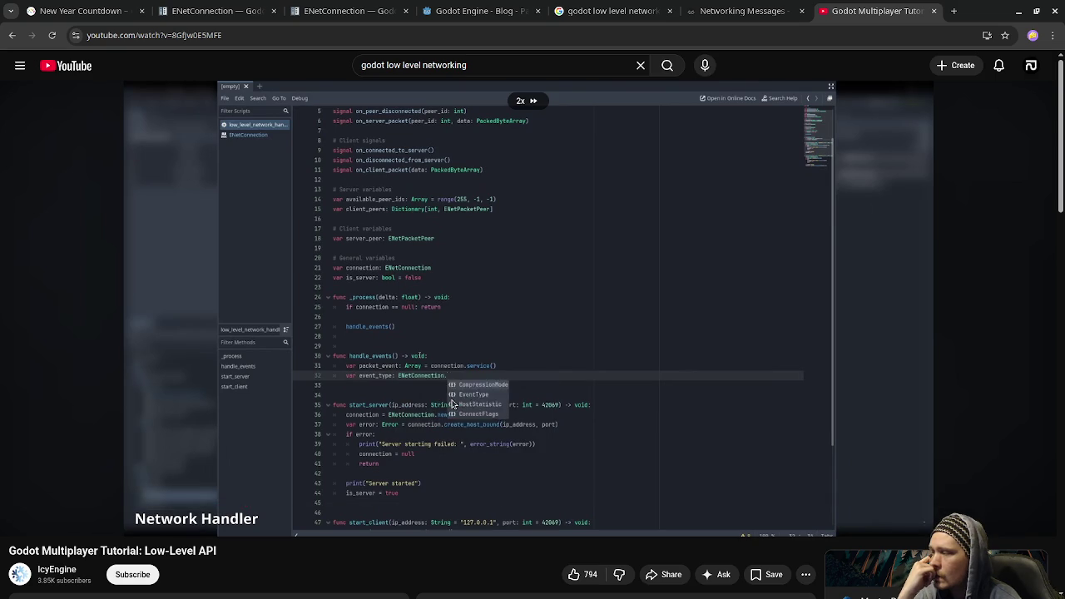
left_click_drag(453, 404, 526, 374)
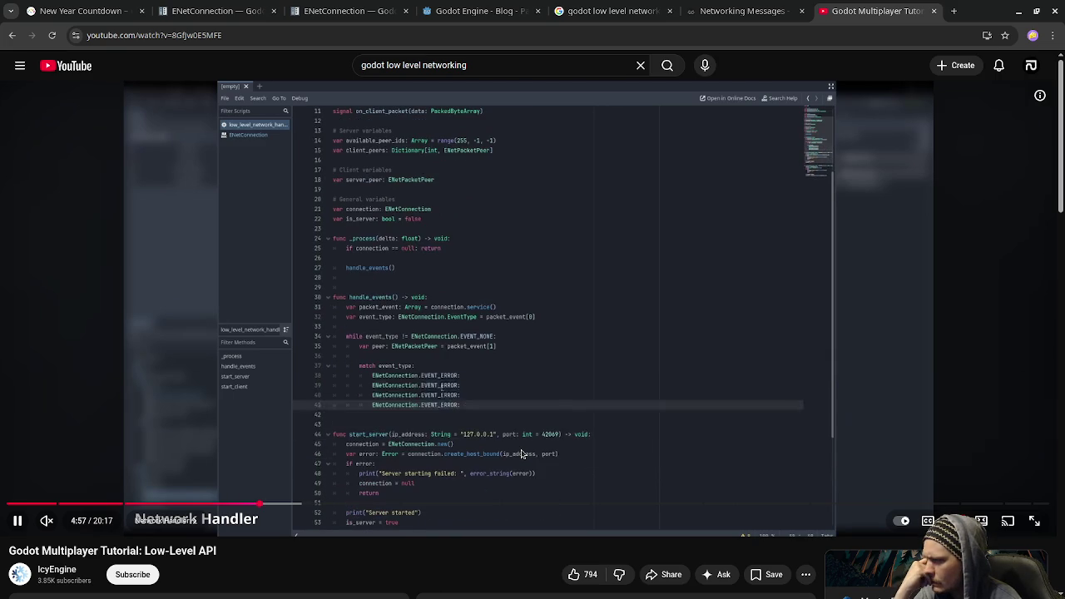
left_click(373, 346)
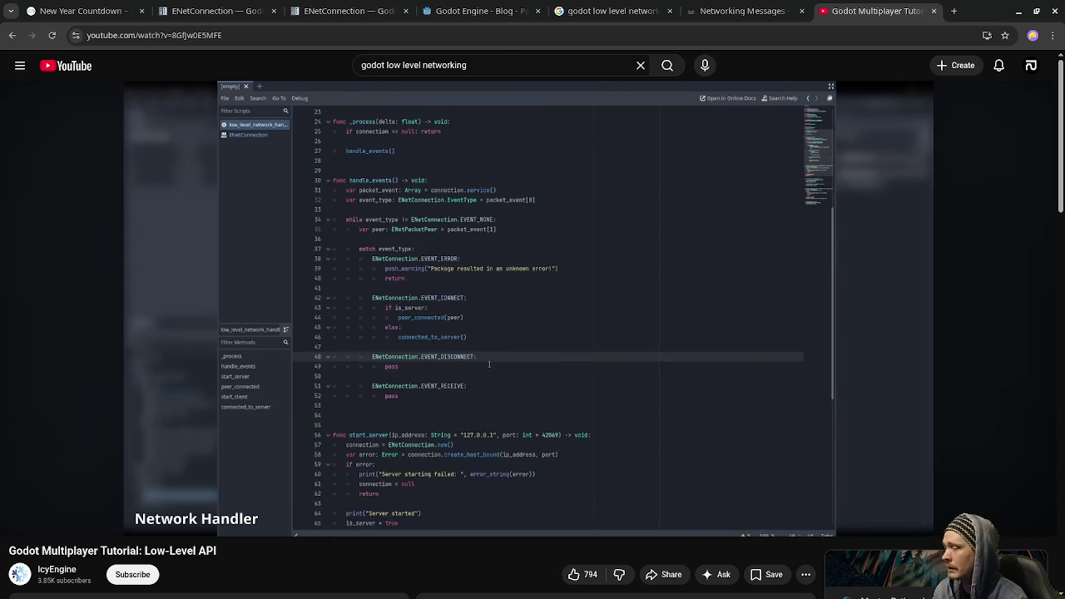
key("Left")
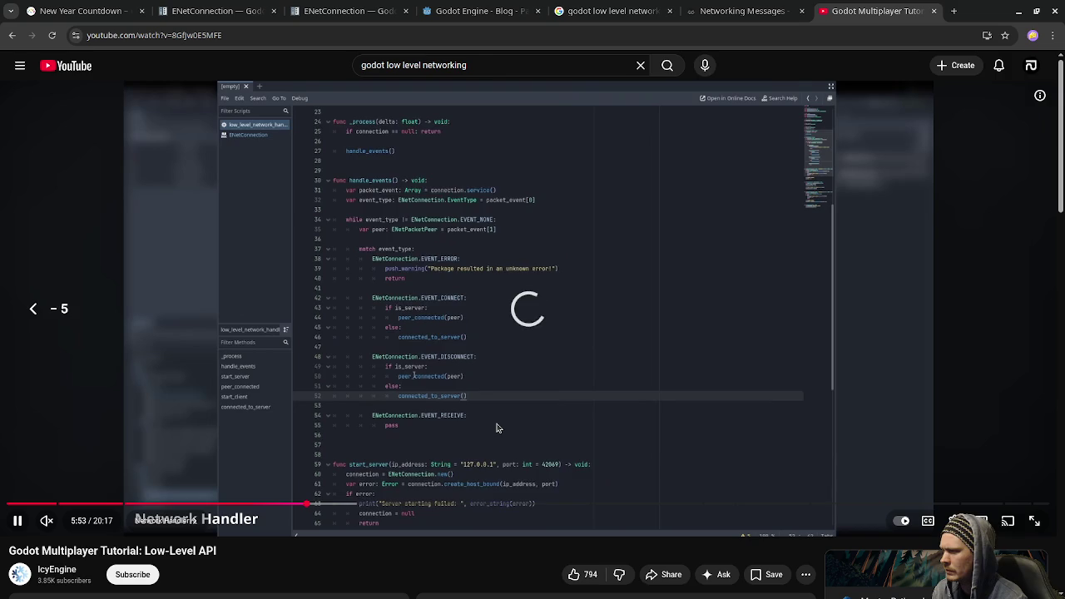
key("space")
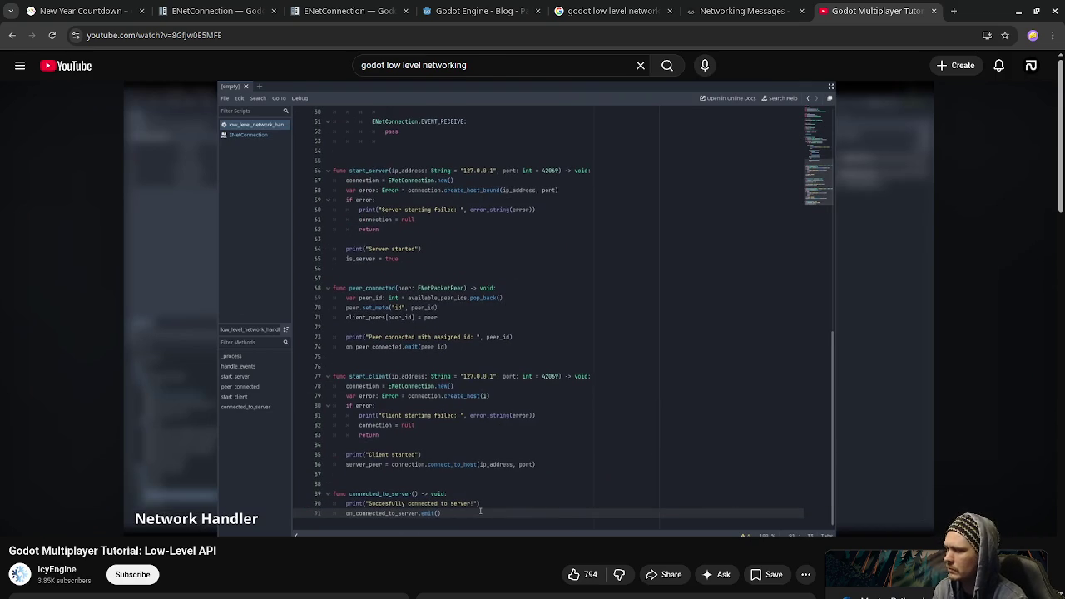
Resume, rewind 10 seconds and pause the video at 6:30
left_click(497, 427)
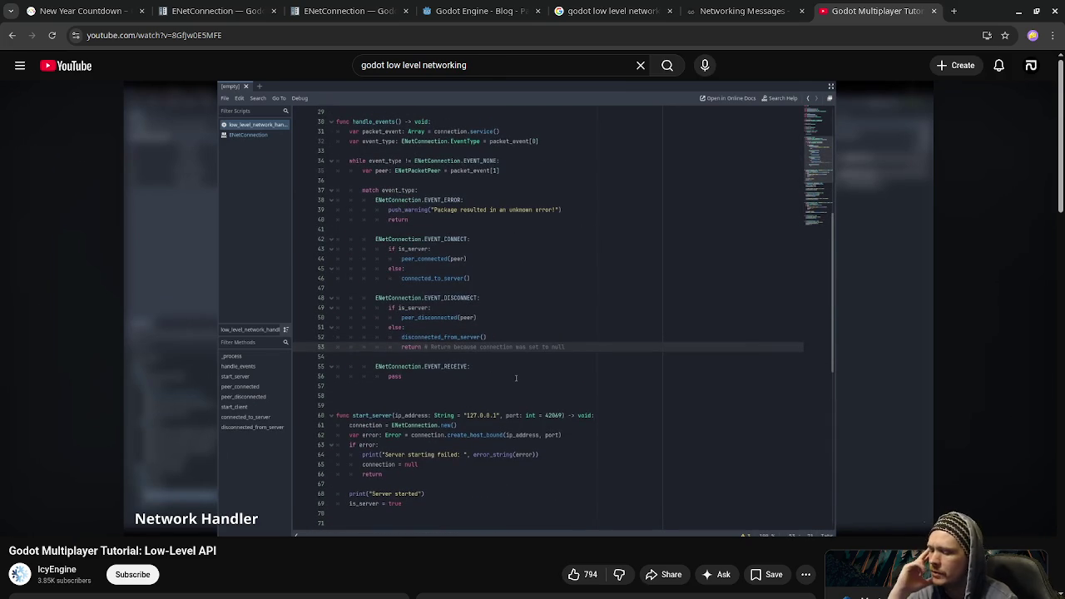
key("Left")
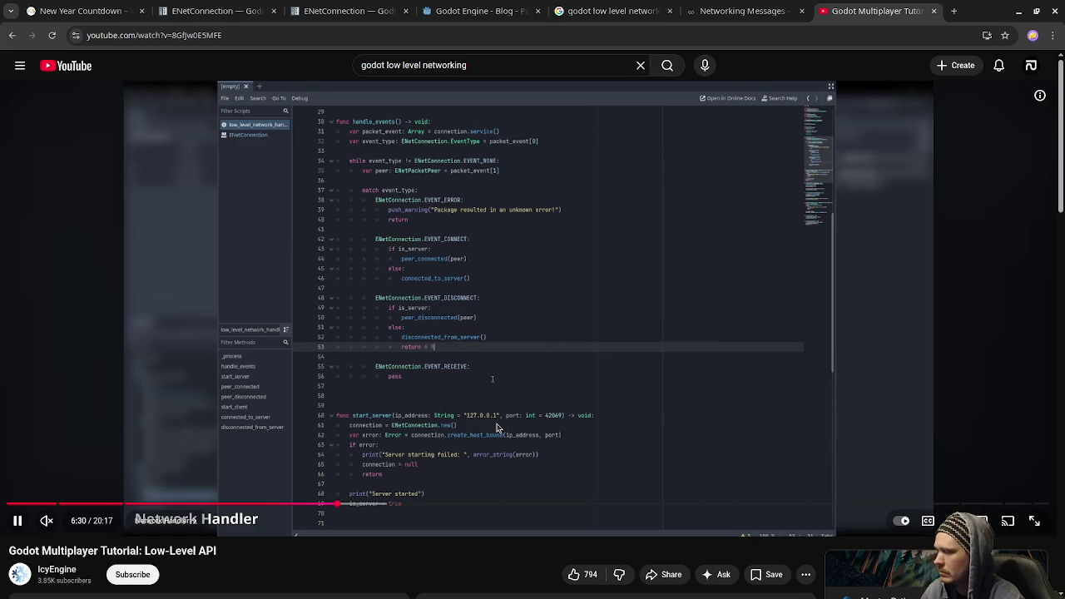
key("Left")
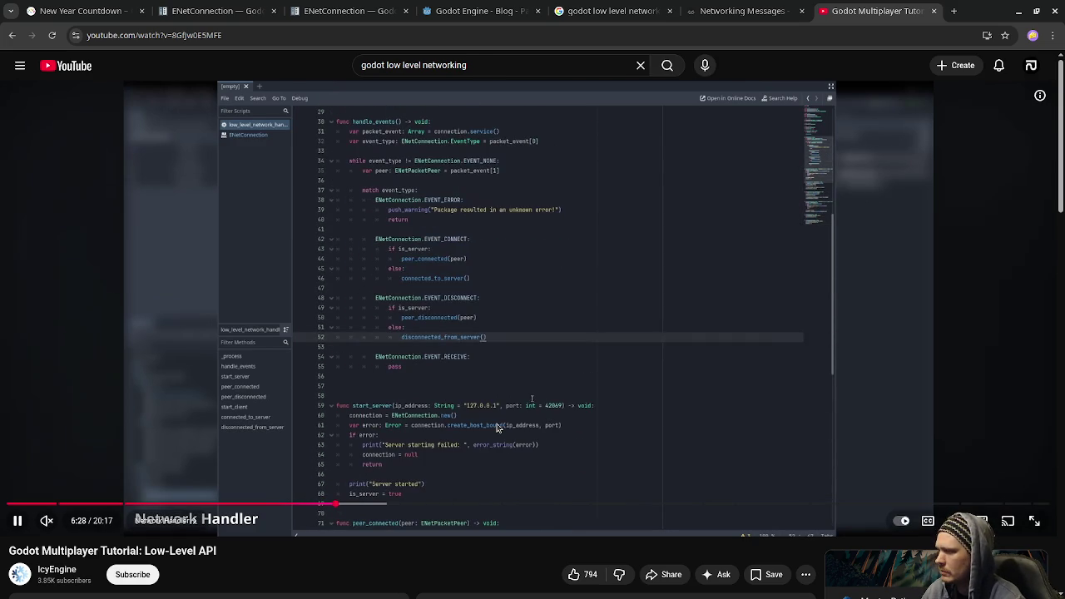
left_click(496, 426)
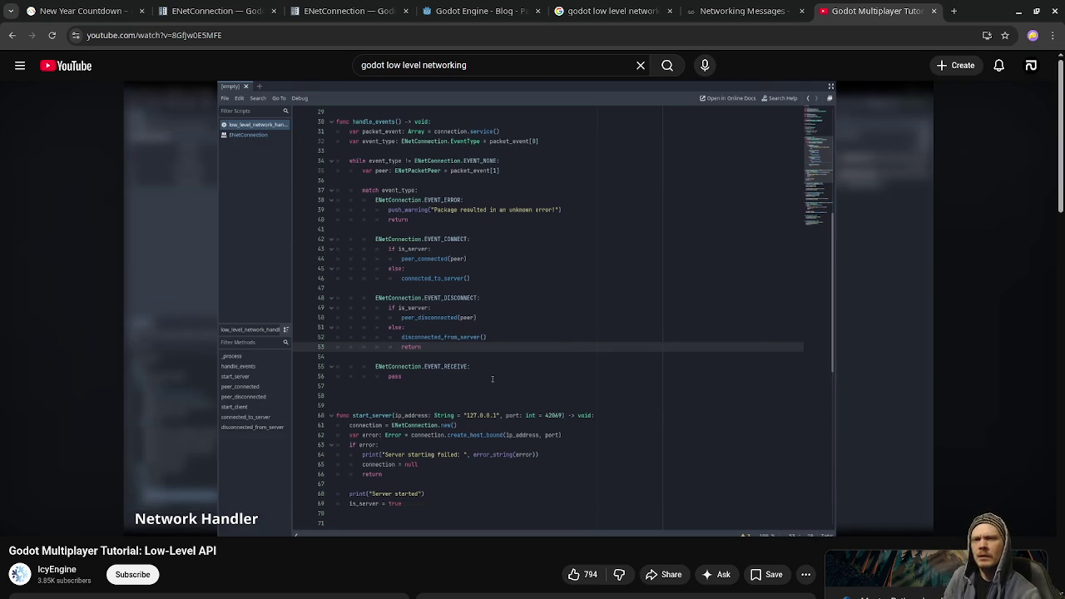
mouse_move(559, 310)
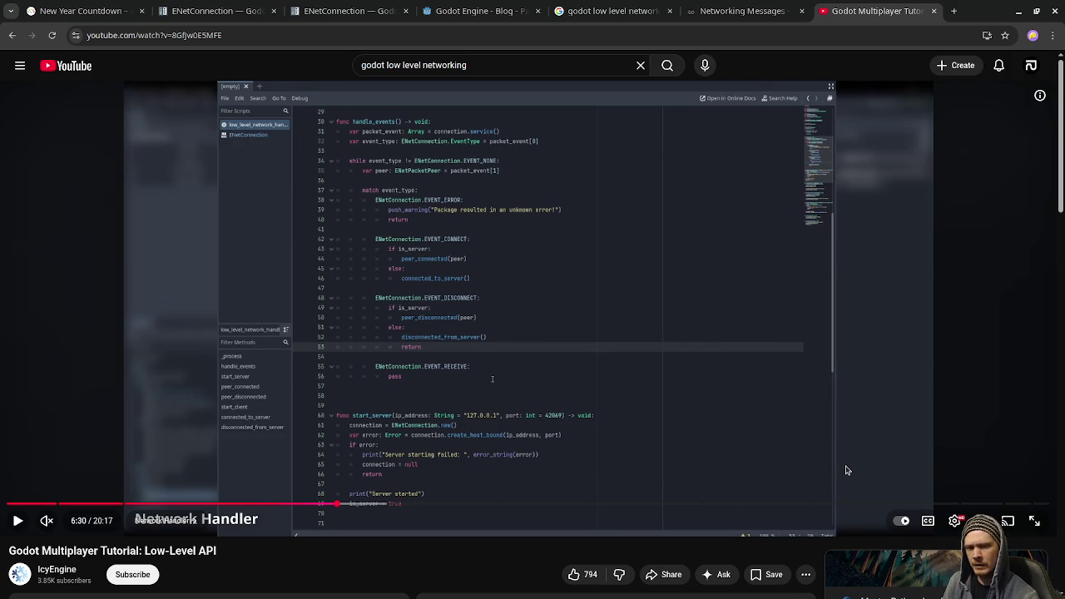
Rewatch the disconnect handling at 2x speed and pause on the receive-handling code emitting packet signals
left_click(517, 403)
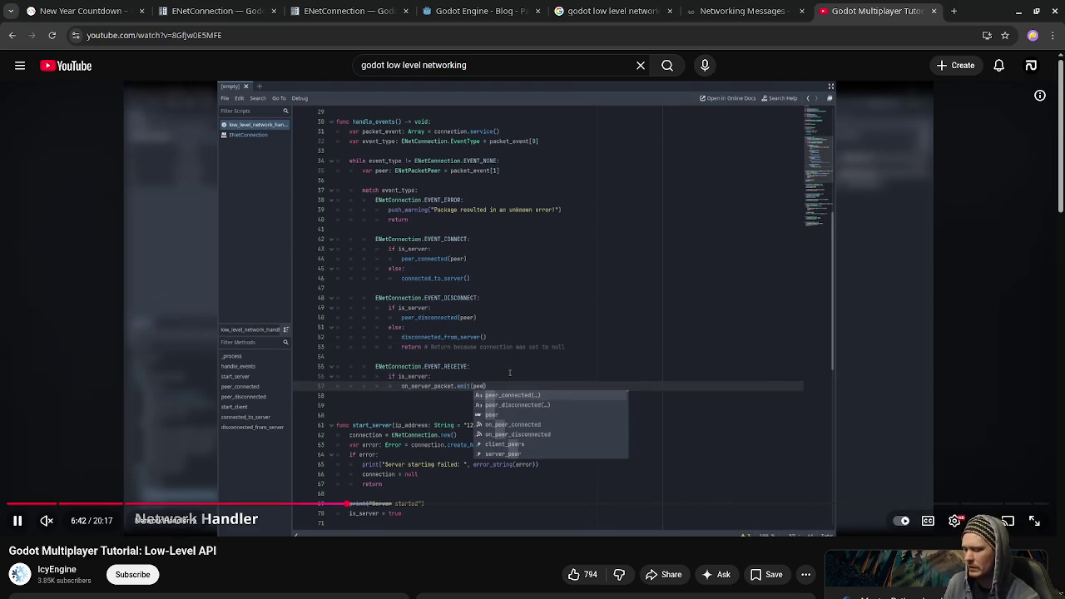
key("Left")
key("Left")
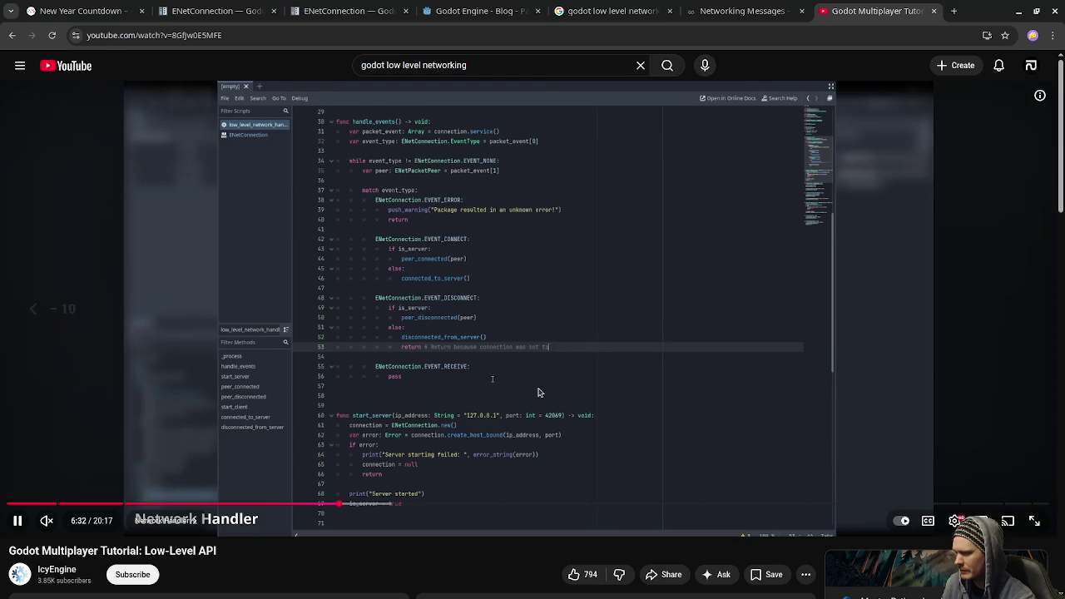
key("Left")
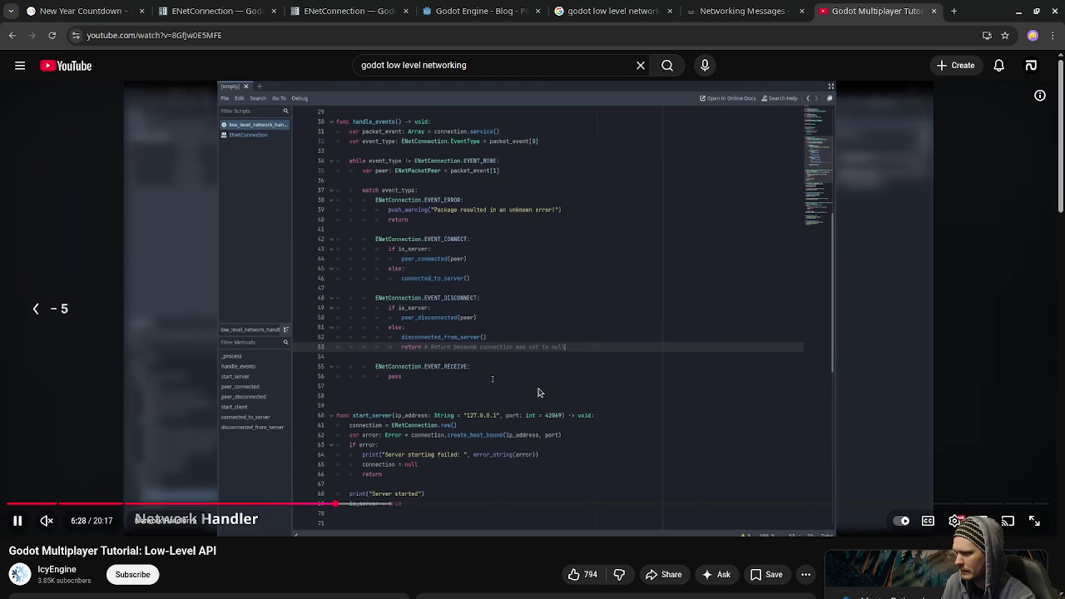
key("Left")
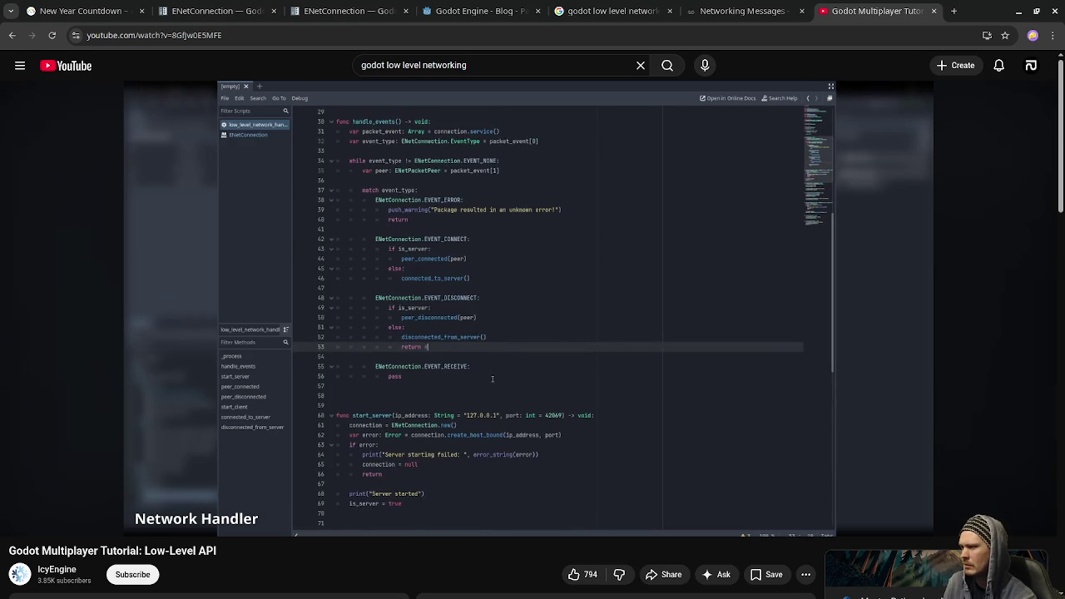
left_click_drag(558, 350, 558, 350)
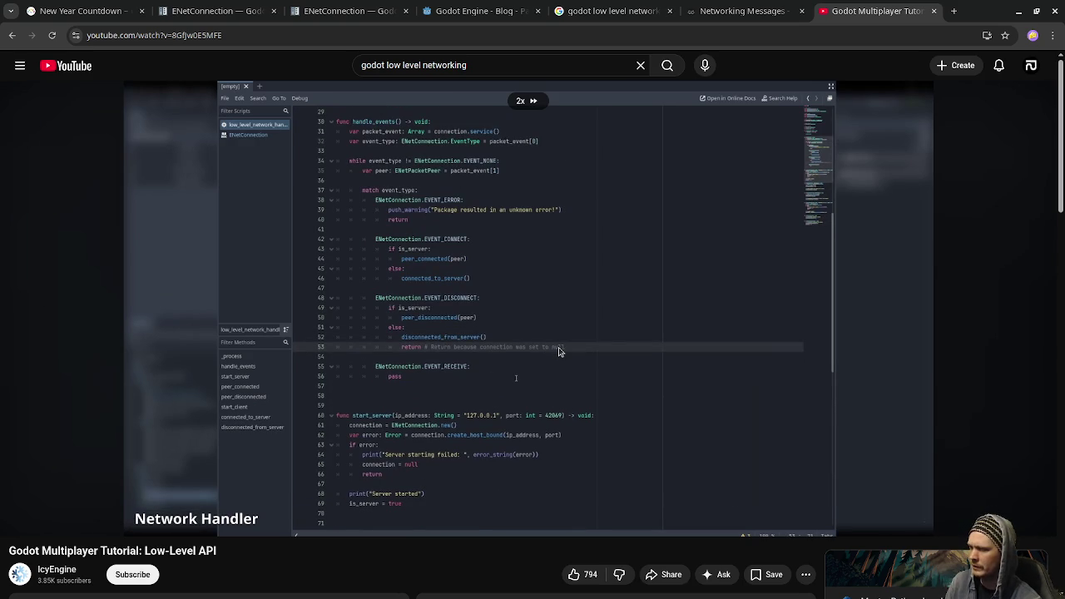
left_click_drag(559, 351, 558, 351)
key("Left")
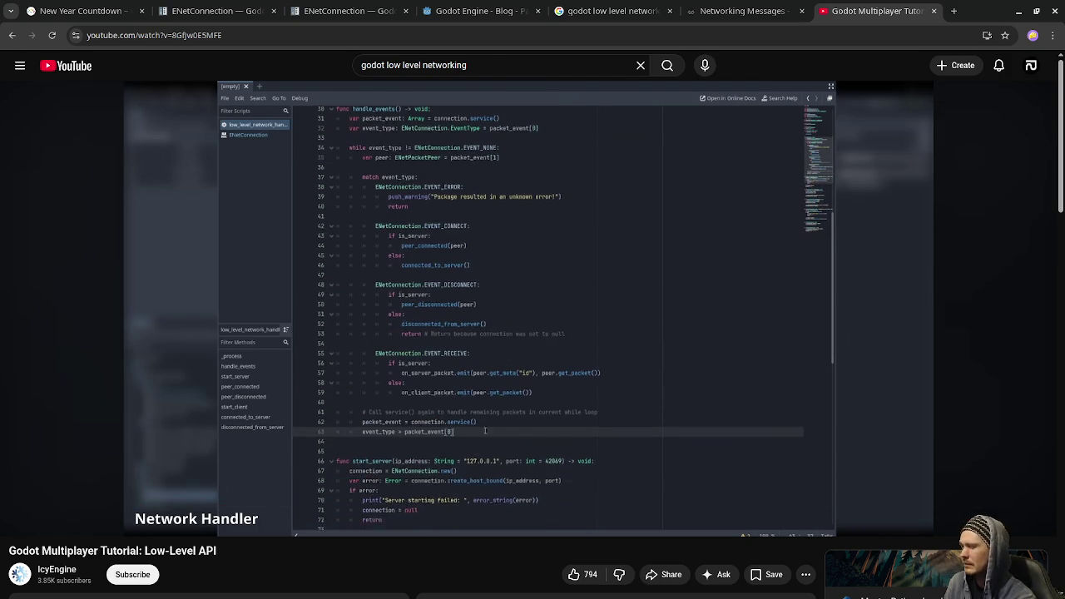
left_click(559, 350)
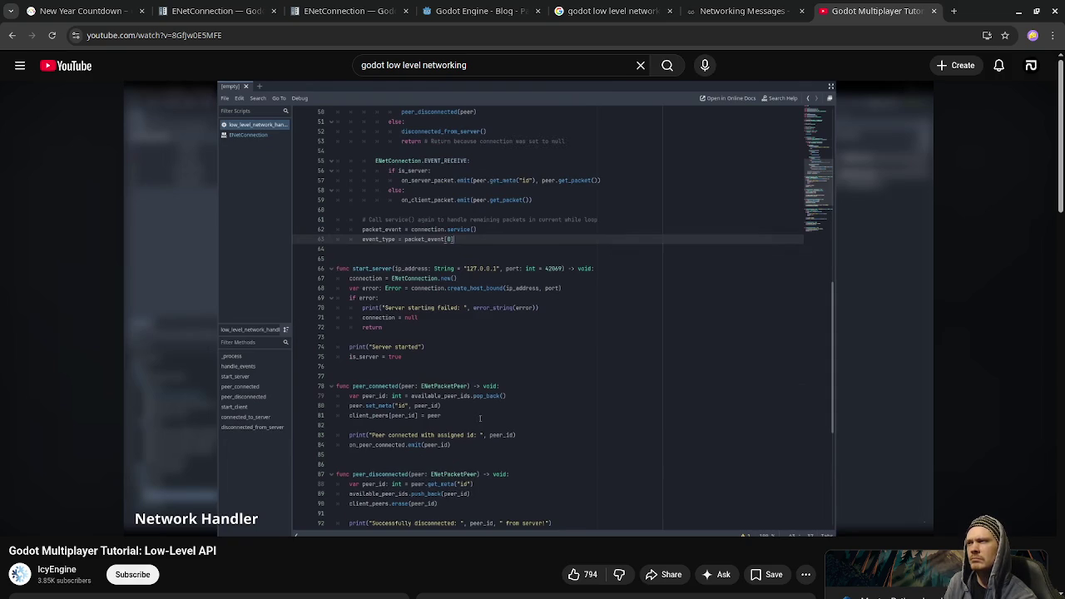
Rewind the tutorial five seconds and resume playback into the UI script
key("Left")
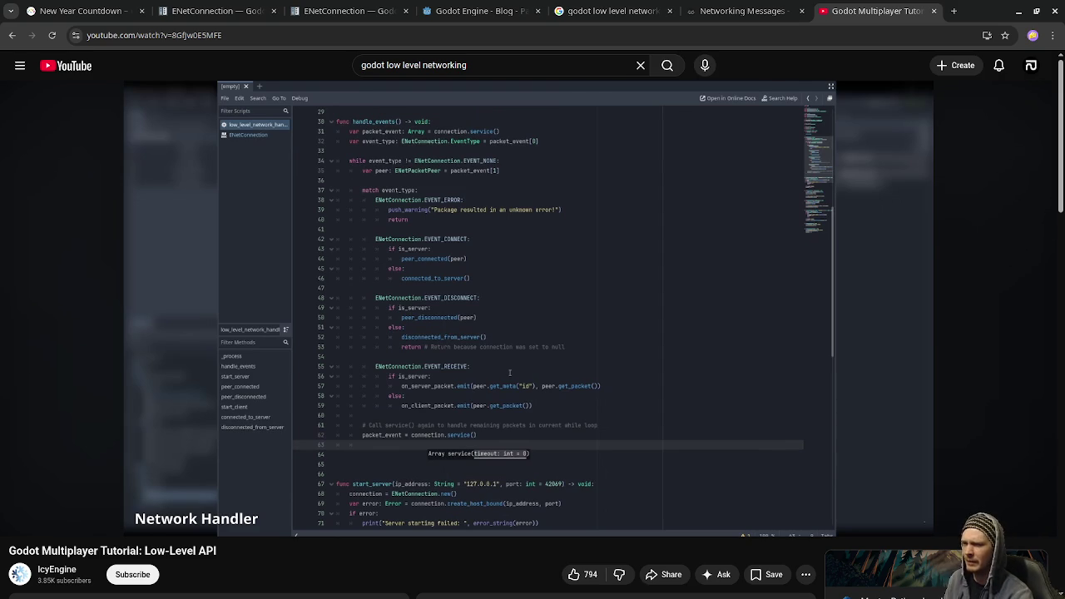
key("space")
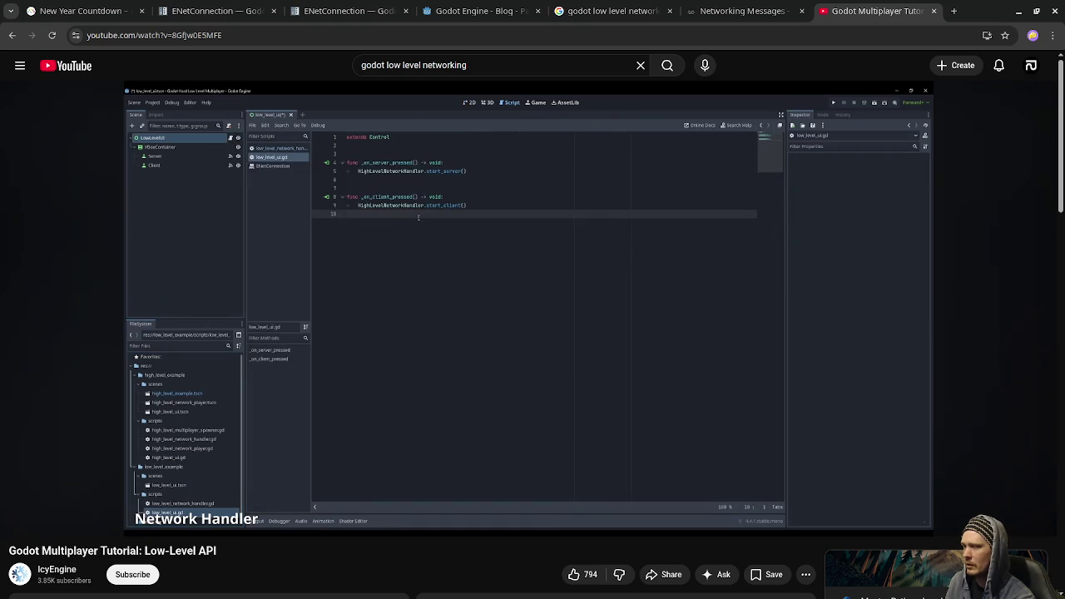
Rewind the tutorial from about 7:17 back to the script editor part
key("Left")
key("Left")
key("Left")
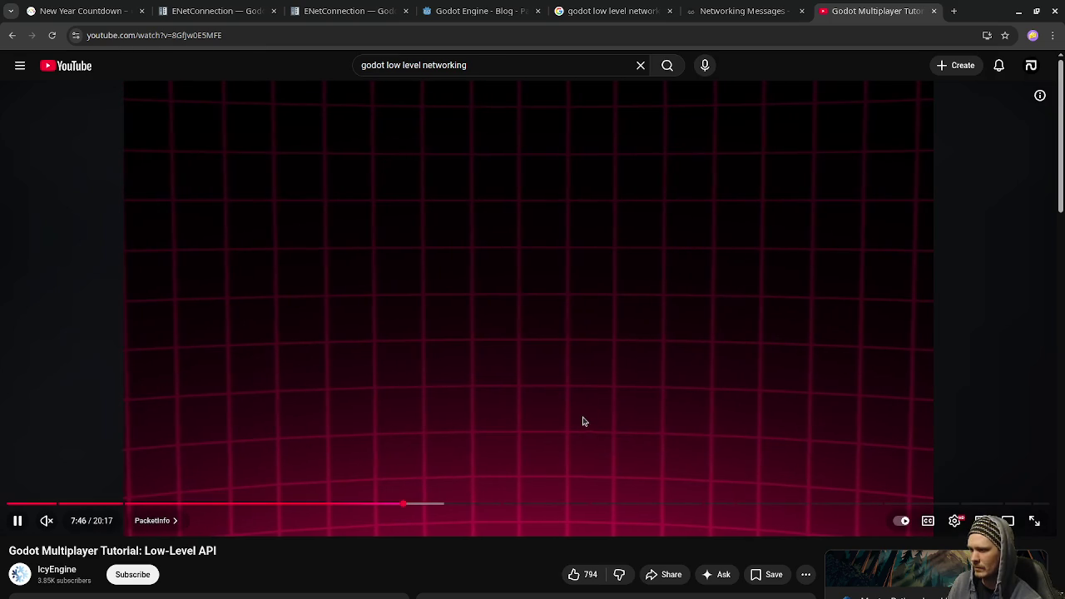
key("j")
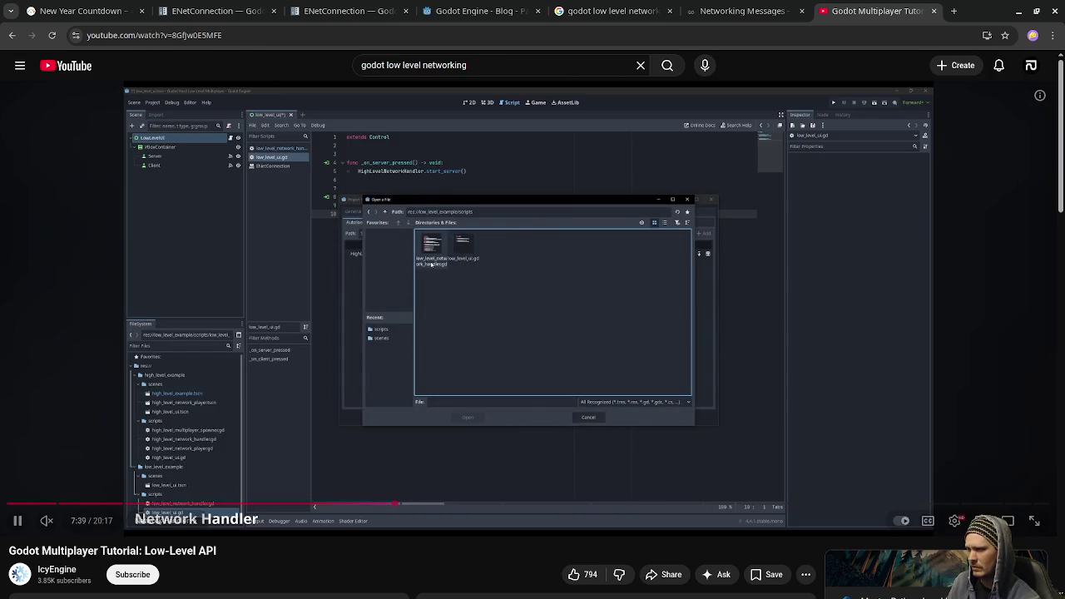
key("j")
key("Left")
key("Left")
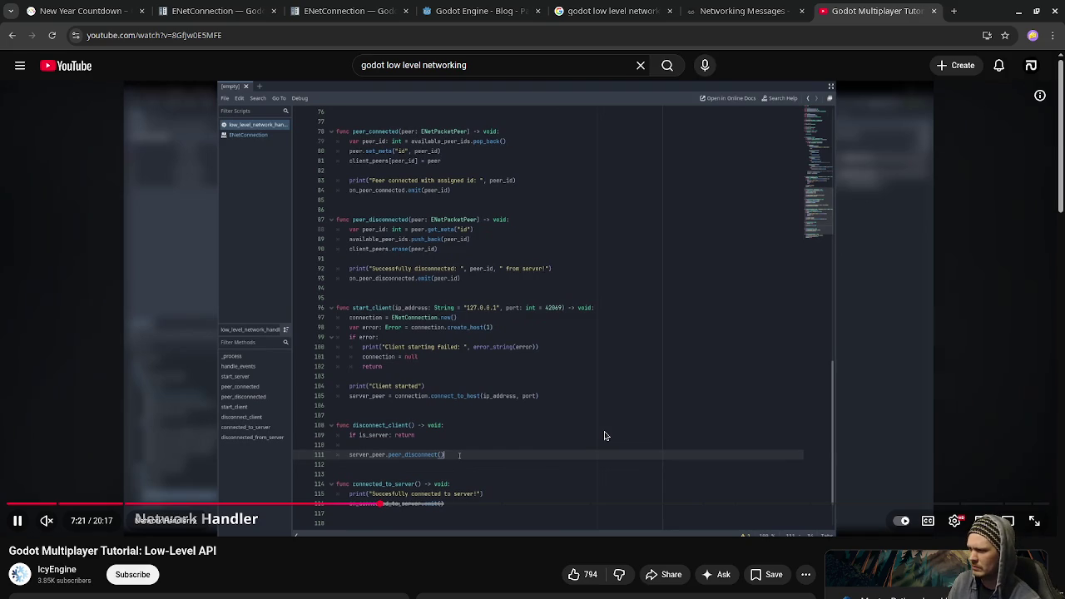
Turn on closed captions and jump the tutorial ahead to 7:42
left_click(917, 518)
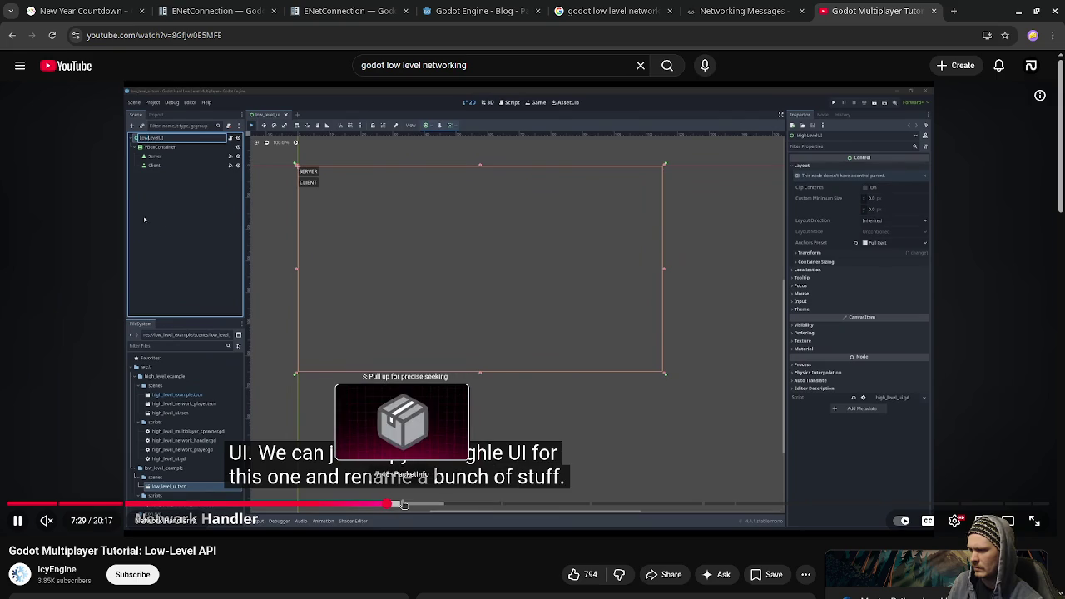
left_click_drag(397, 505, 398, 505)
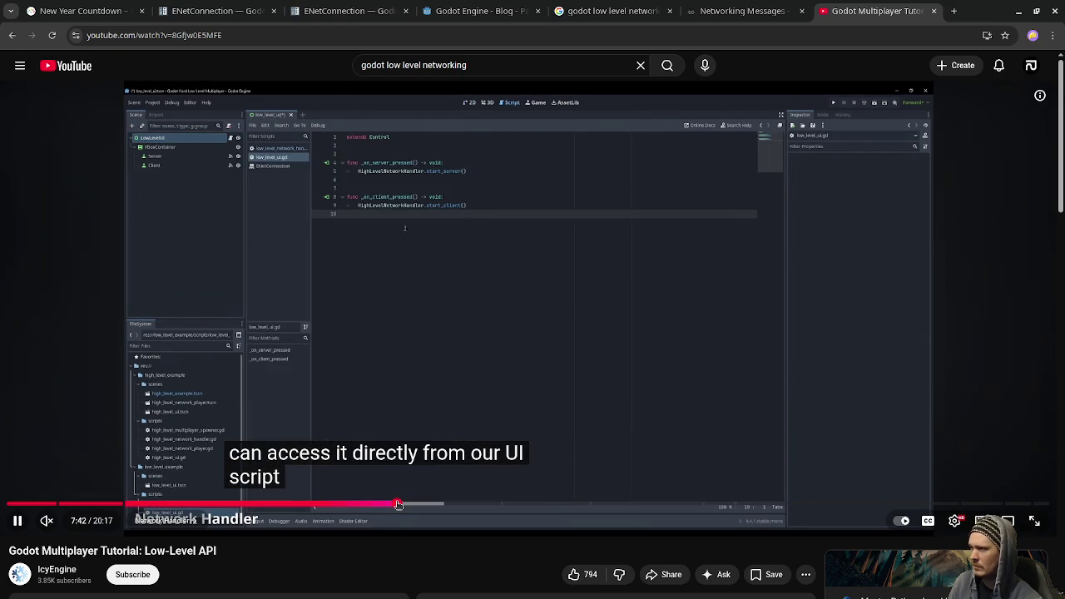
left_click(431, 346)
left_click(431, 346)
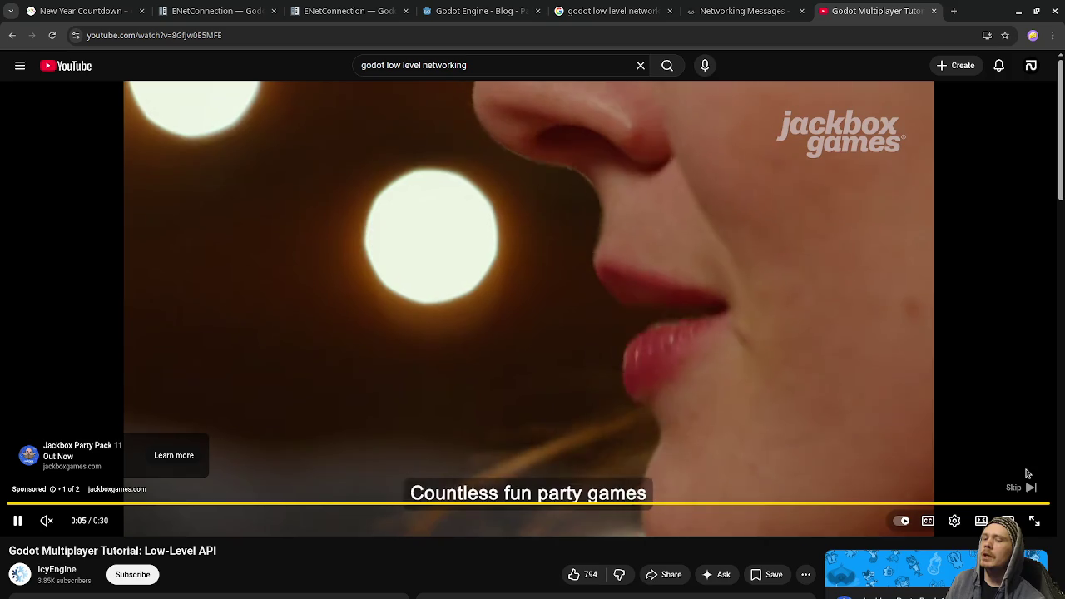
Skip the ad, jump to the folder-creation part, then switch to the ENetConnection docs
left_click(1022, 487)
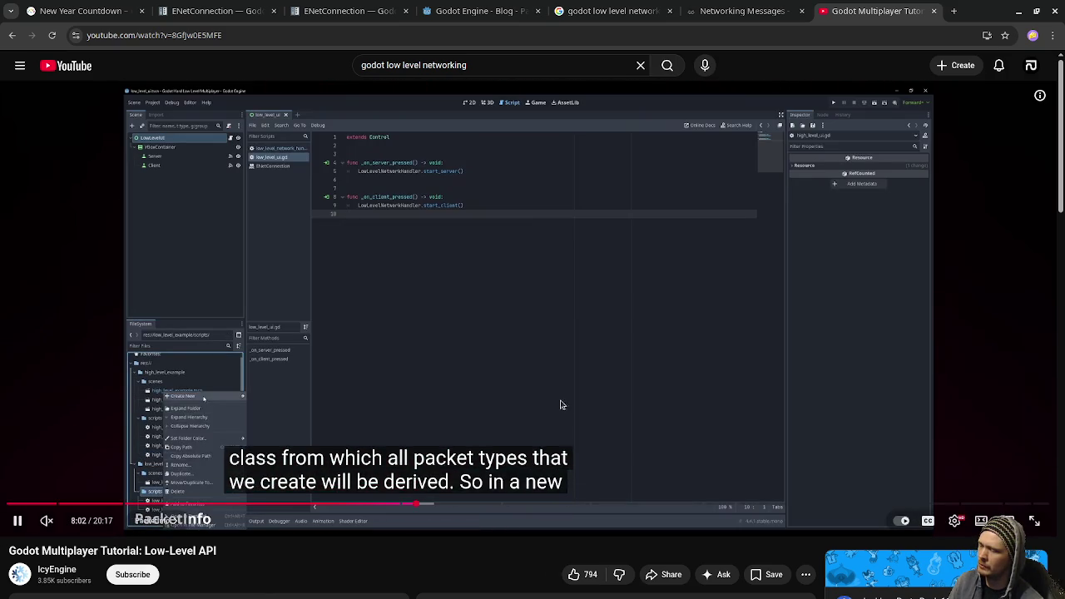
left_click(477, 150)
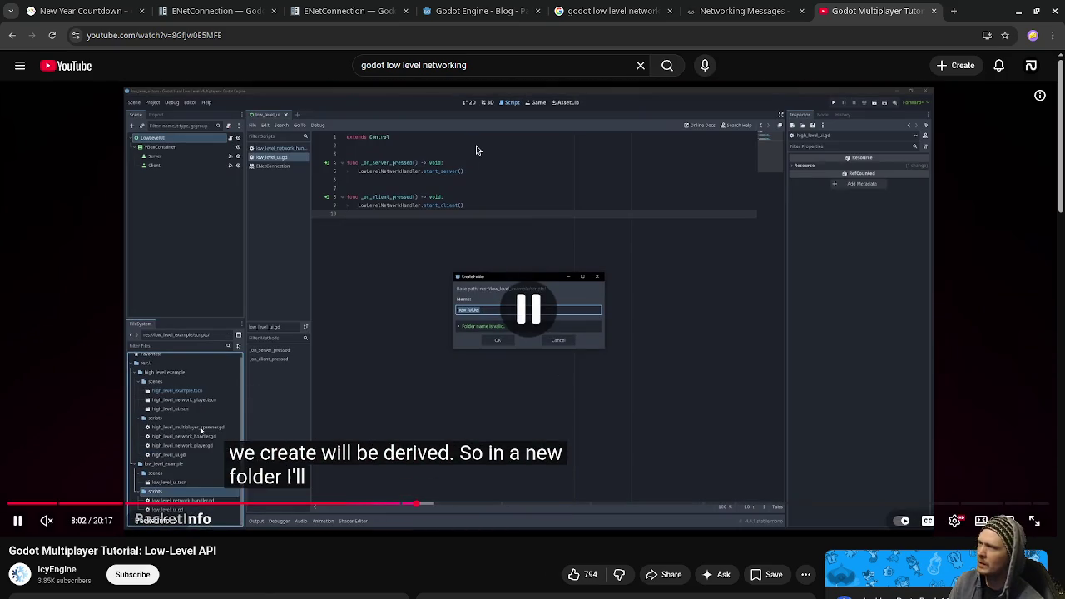
left_click(216, 11)
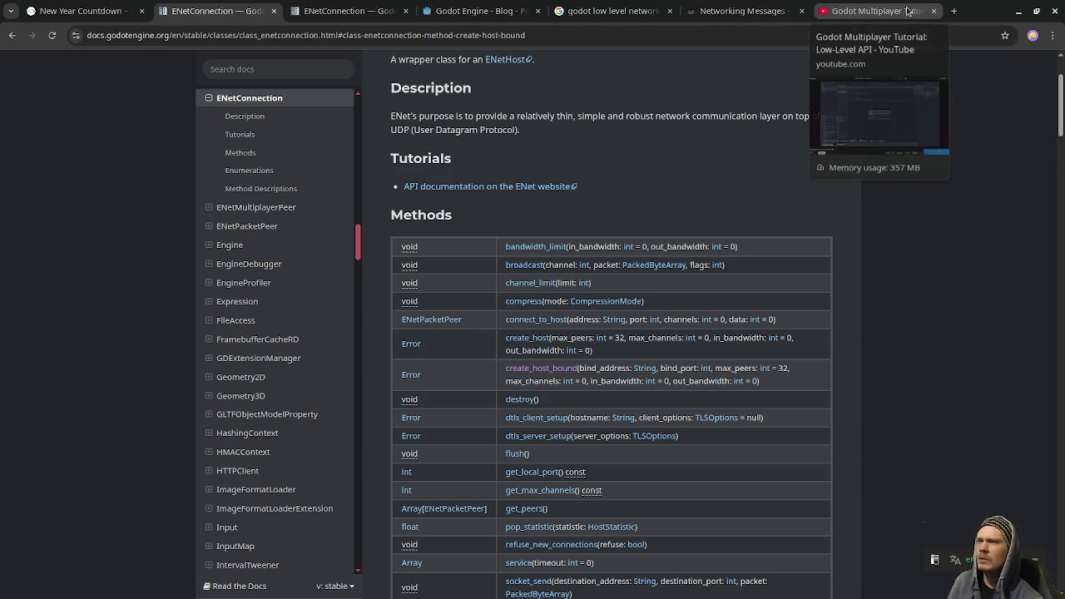
Open the ENetPacketPeer class page from the docs sidebar, then return to the tutorial
left_click(325, 12)
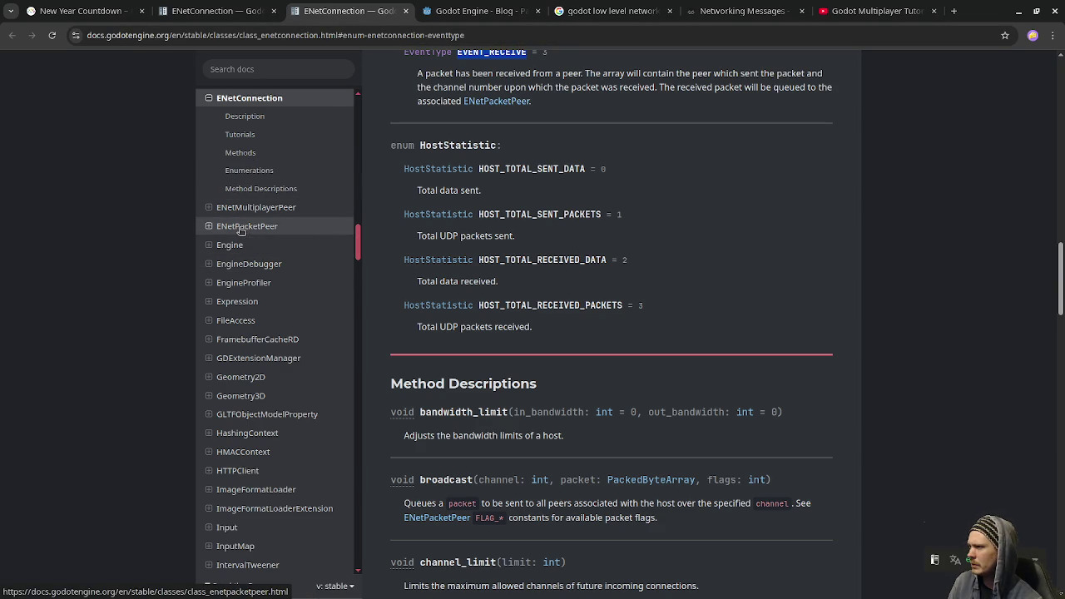
scroll(241, 230, "up", 5)
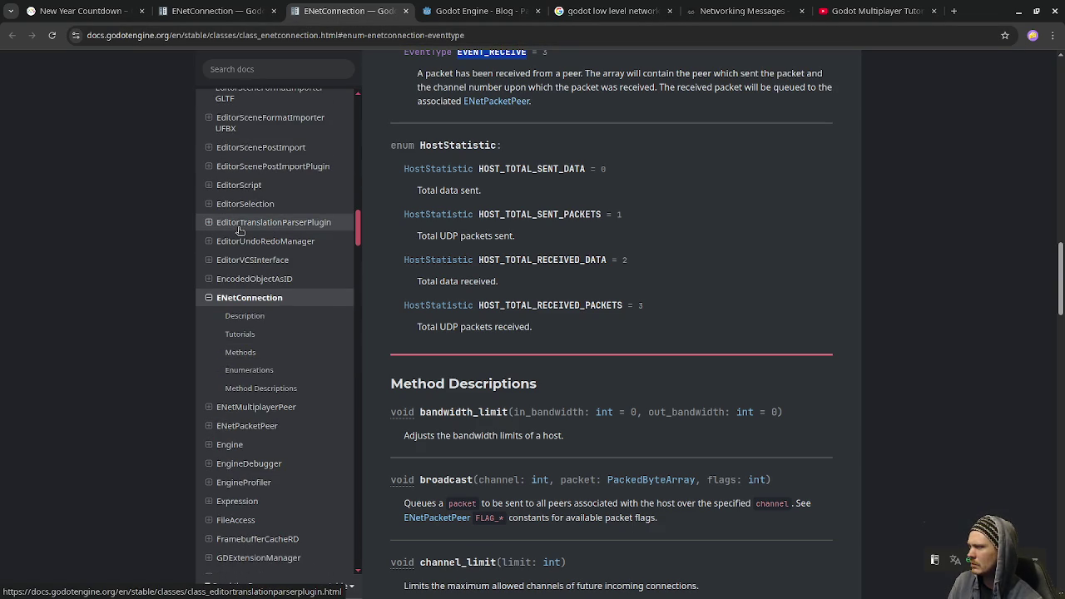
left_click(249, 425)
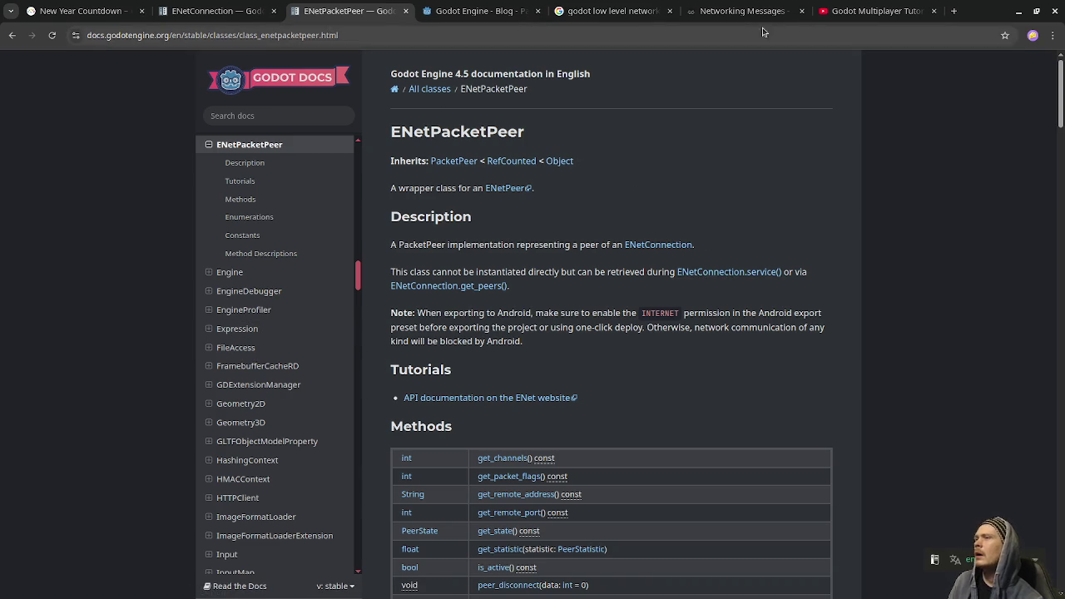
left_click(874, 10)
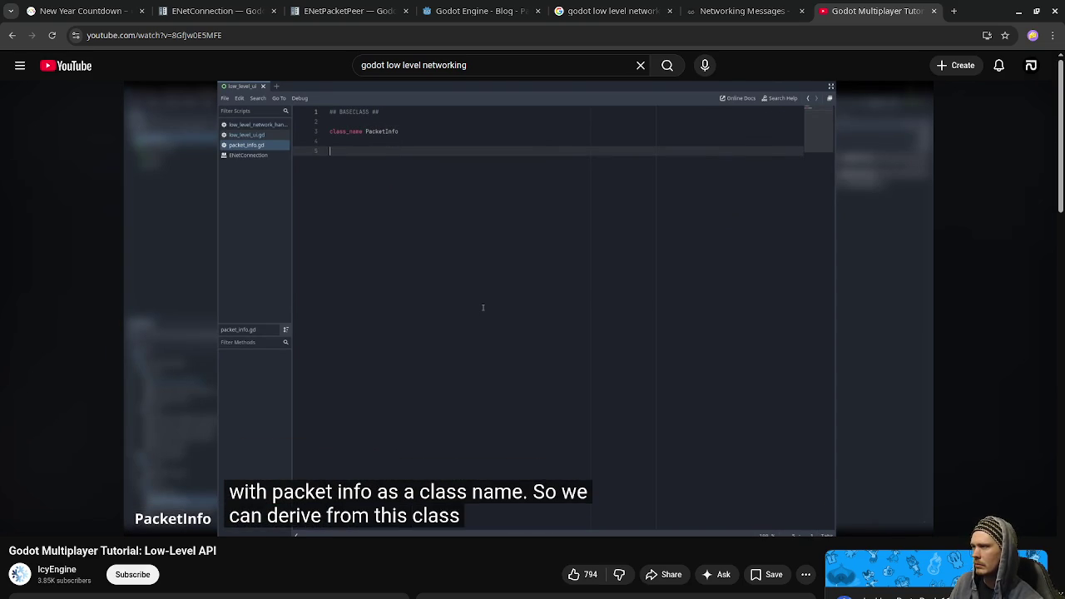
Skip the tutorial ahead to 9:06 and pause briefly on the decode line
mouse_move(588, 291)
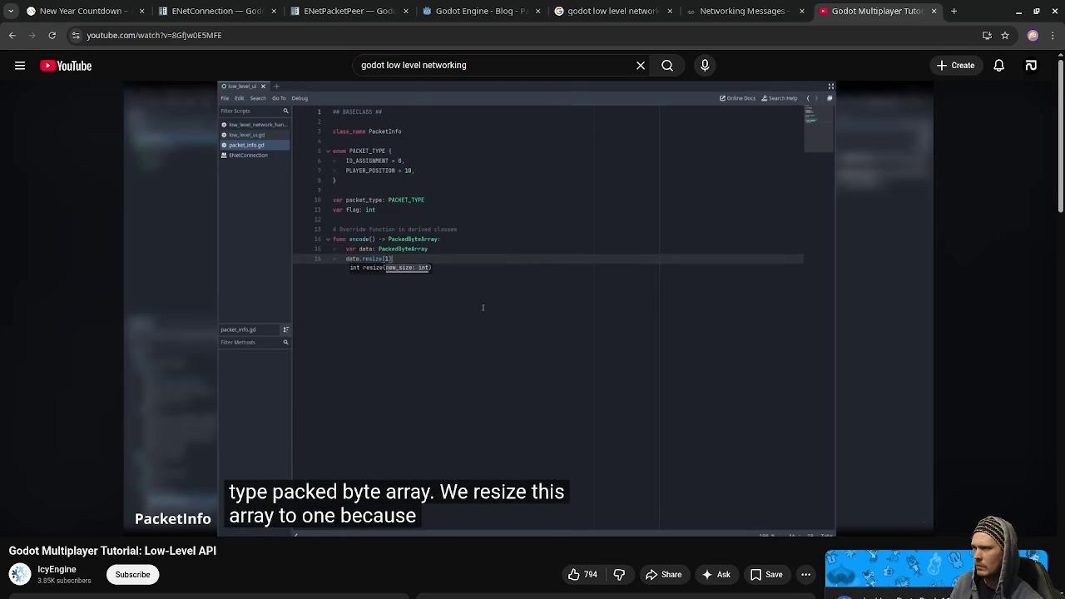
left_click(584, 375)
key("space")
left_click(472, 504)
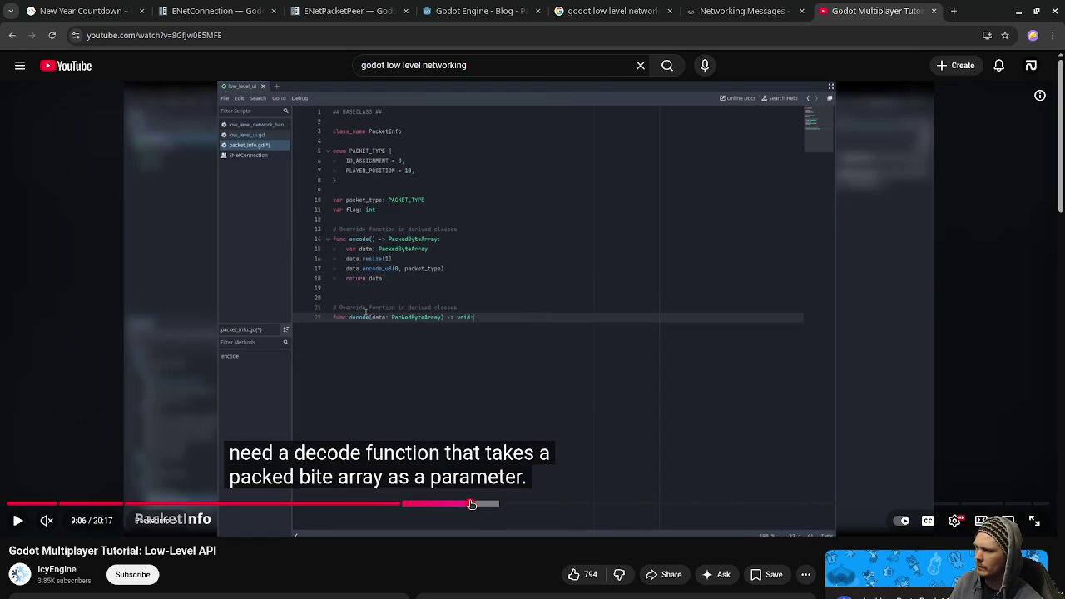
left_click(485, 429)
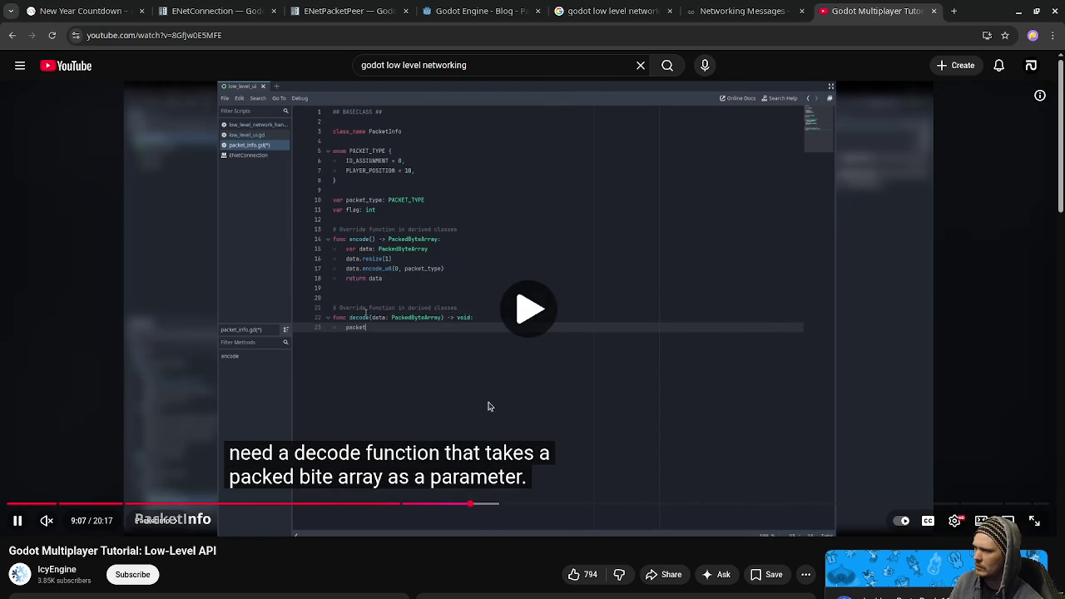
left_click(491, 395)
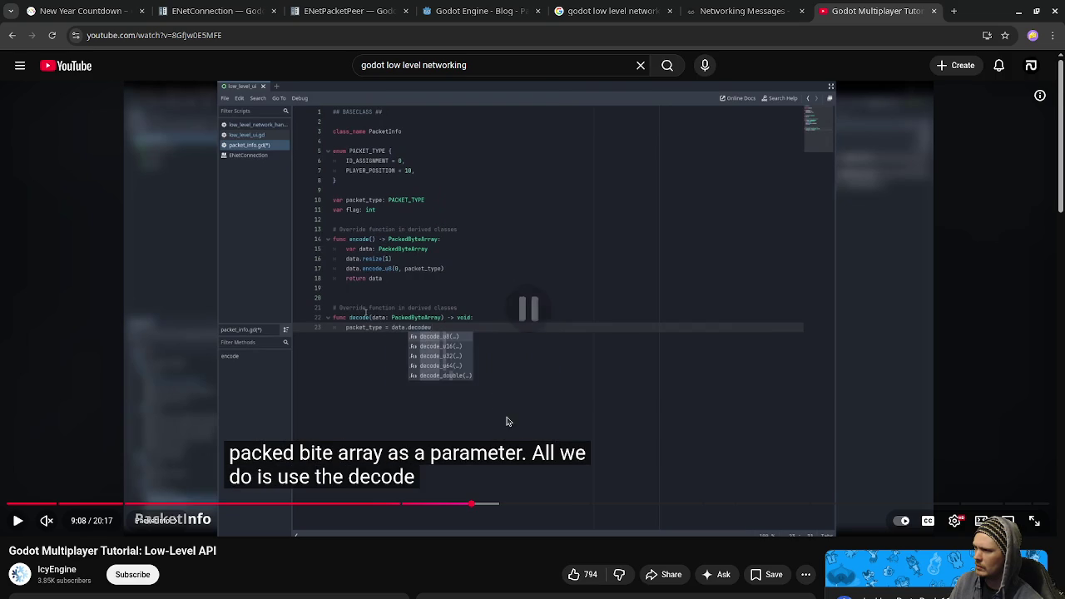
left_click(492, 475)
Skip to 9:32, pause on the finished send function, and start an ENetPacketPeer docs search
left_click(493, 505)
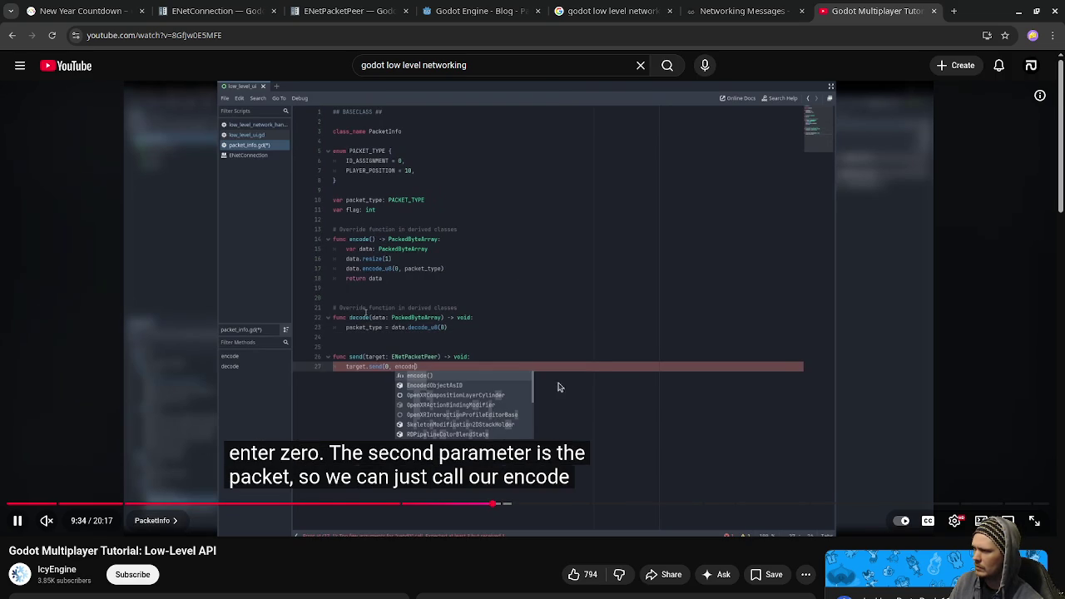
left_click(599, 372)
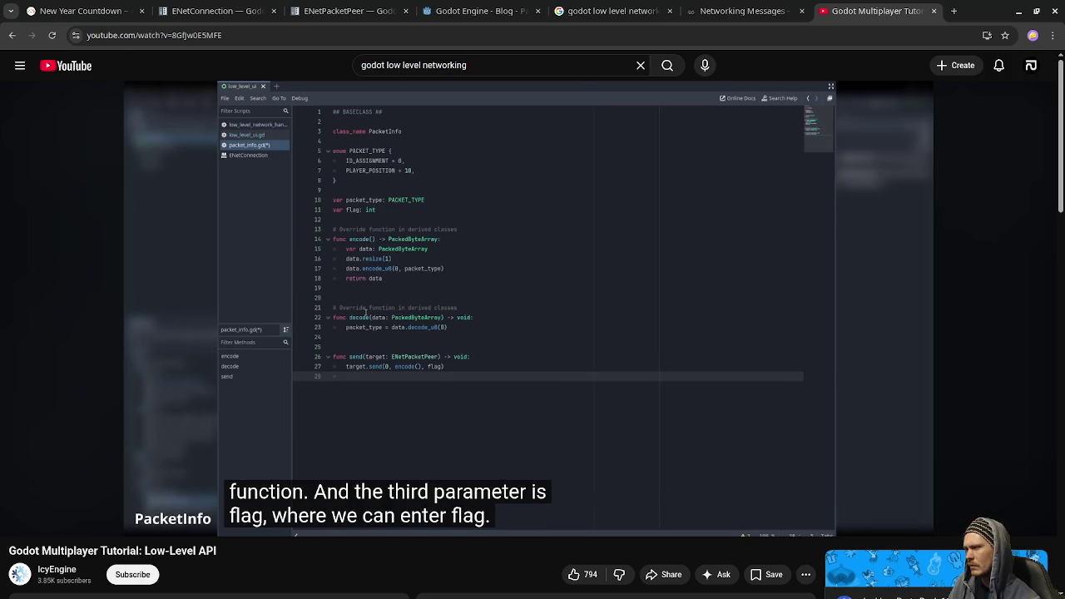
left_click(426, 304)
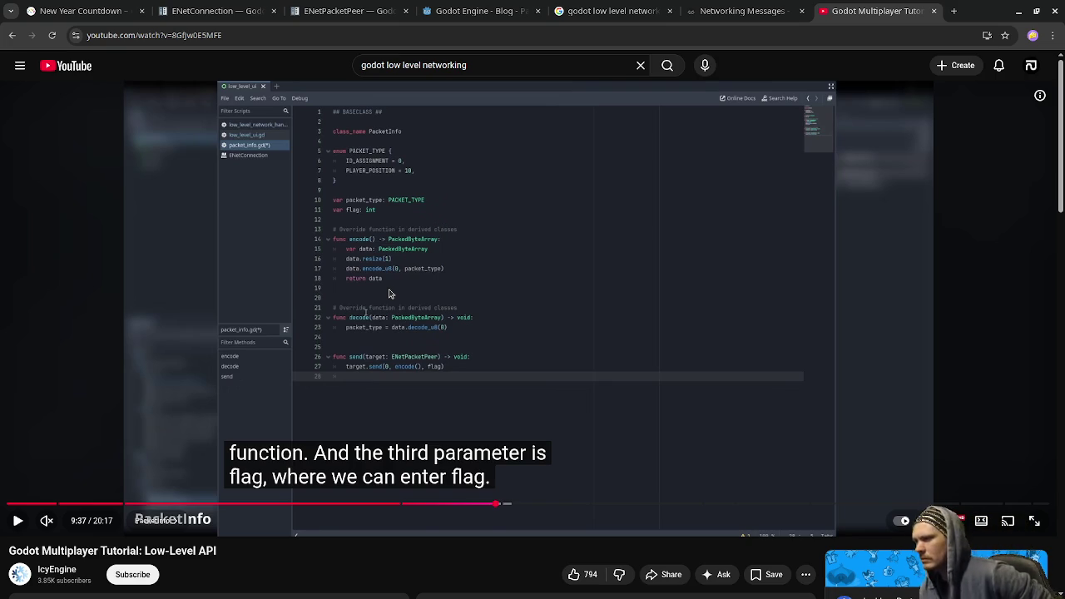
left_click(333, 12)
left_click(309, 121)
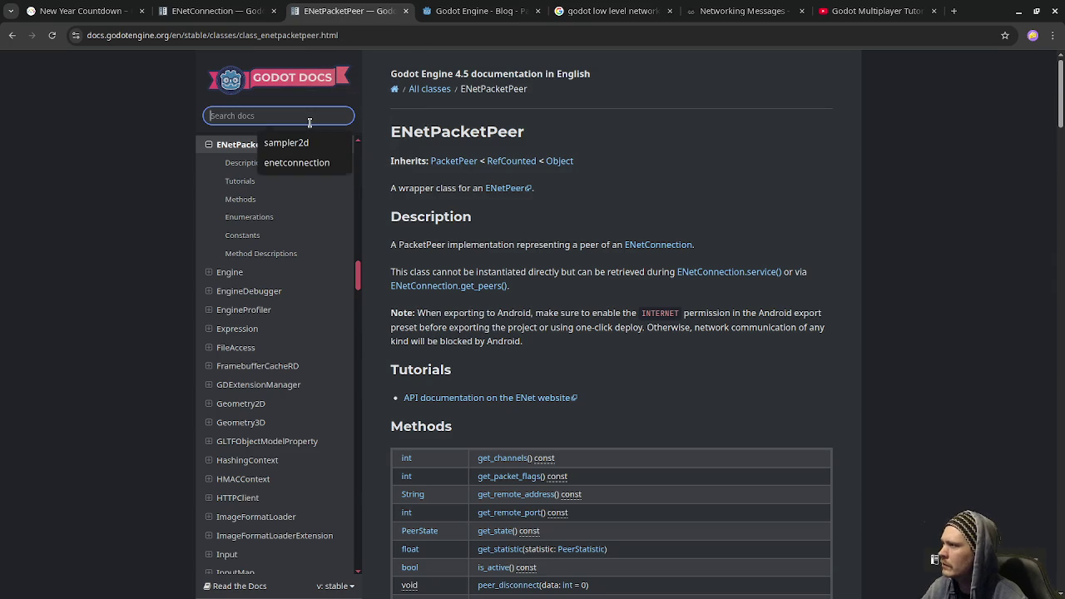
Search 'encode_u8', open the PackedByteArray reference, and jump to the encode_u8 description
type("encode_u8")
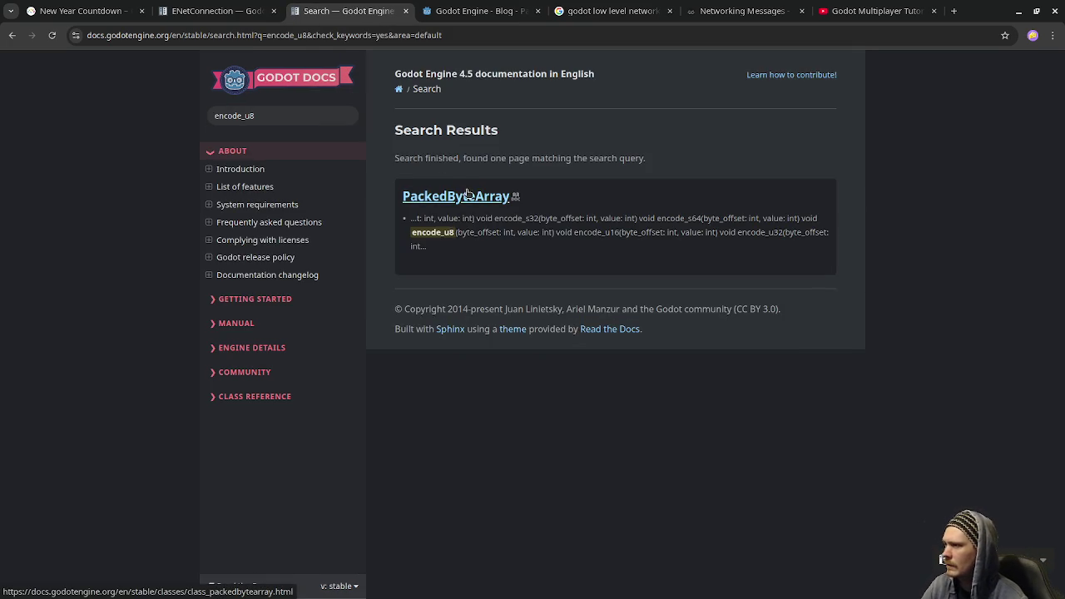
left_click(464, 193)
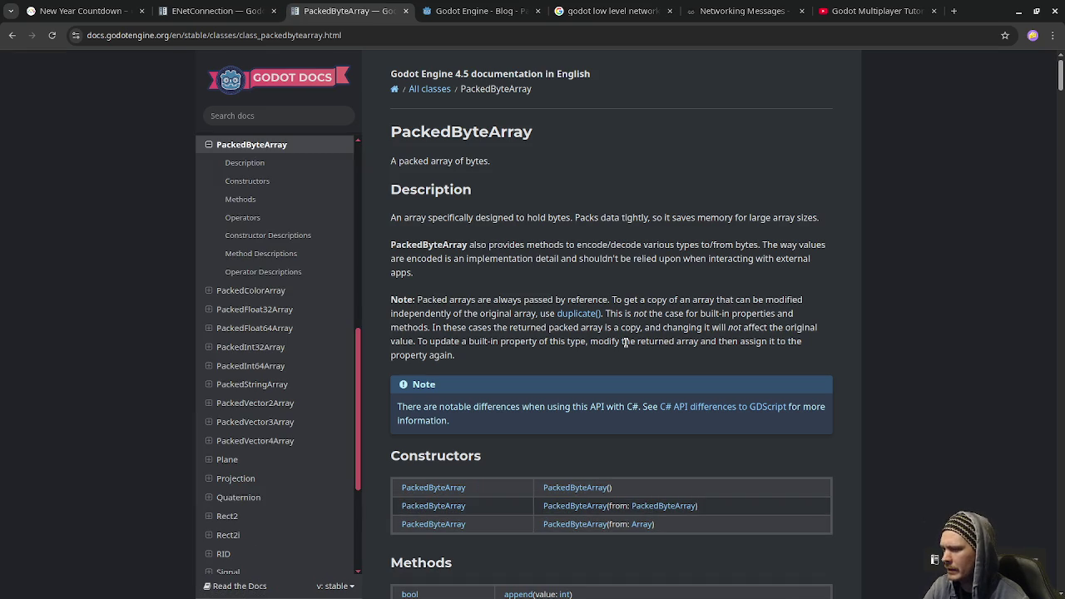
scroll(625, 342, "down", 3)
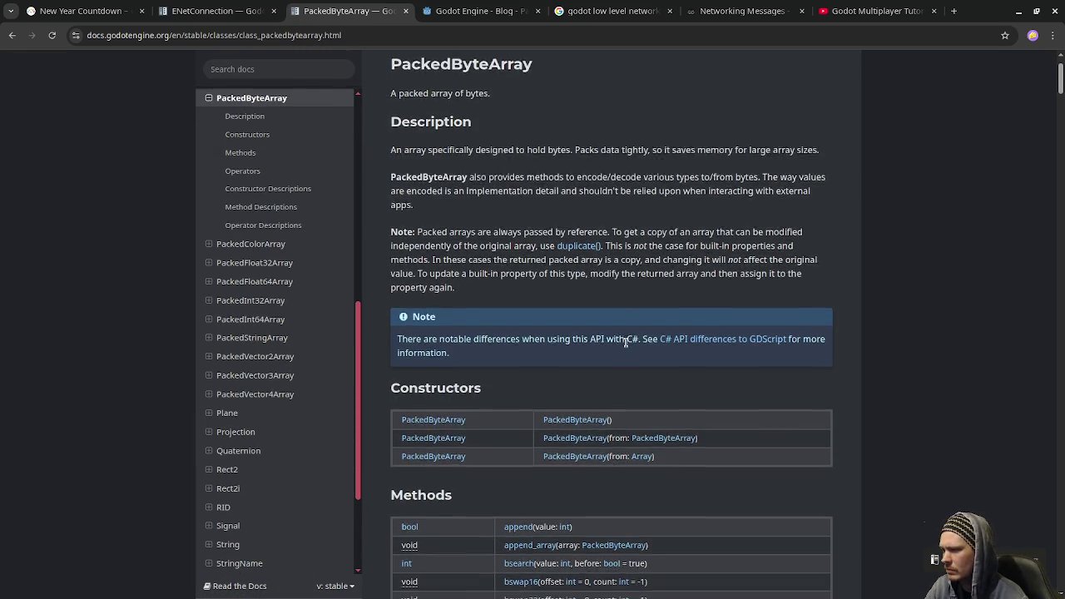
scroll(554, 392, "down", 2)
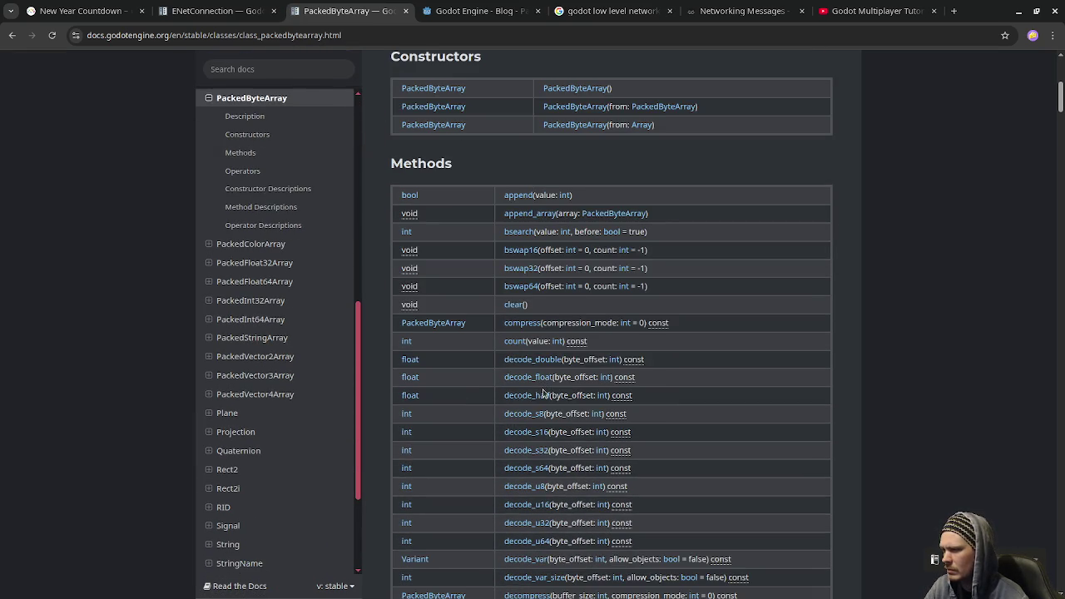
scroll(543, 392, "down", 5)
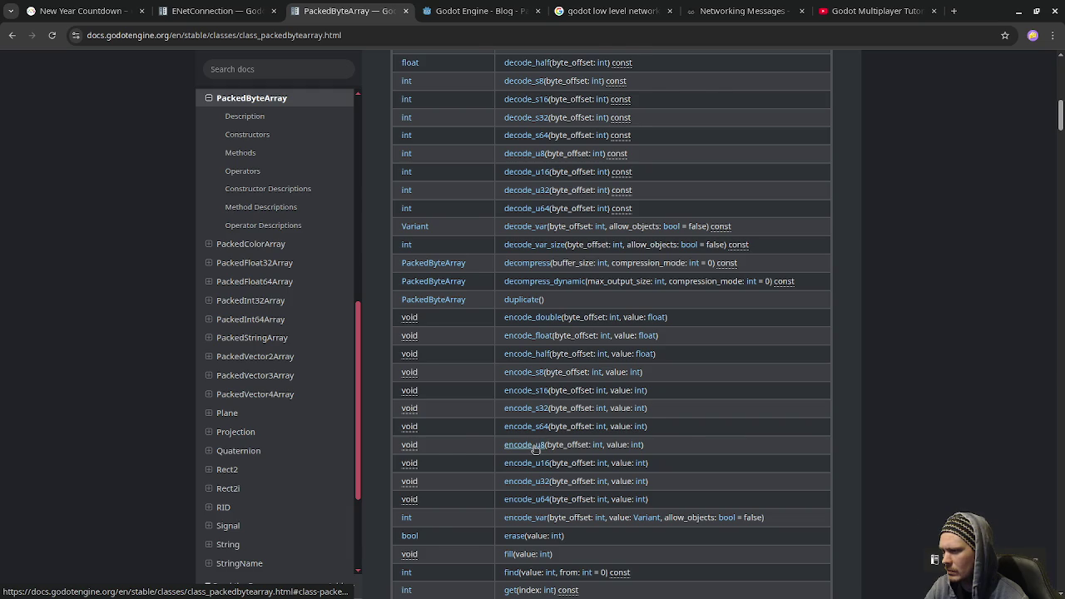
left_click(535, 446)
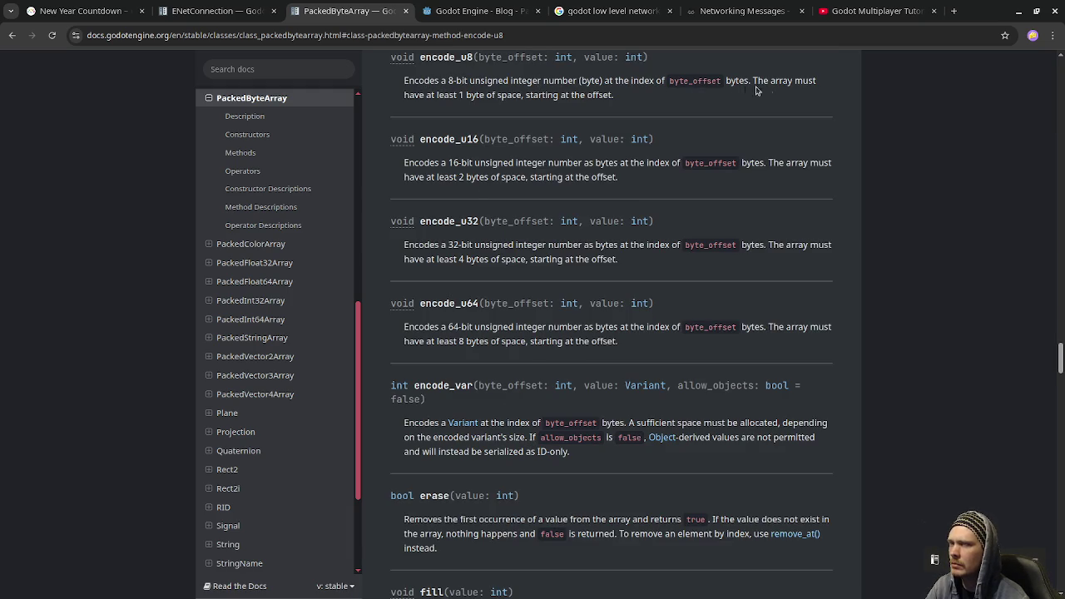
left_click(874, 10)
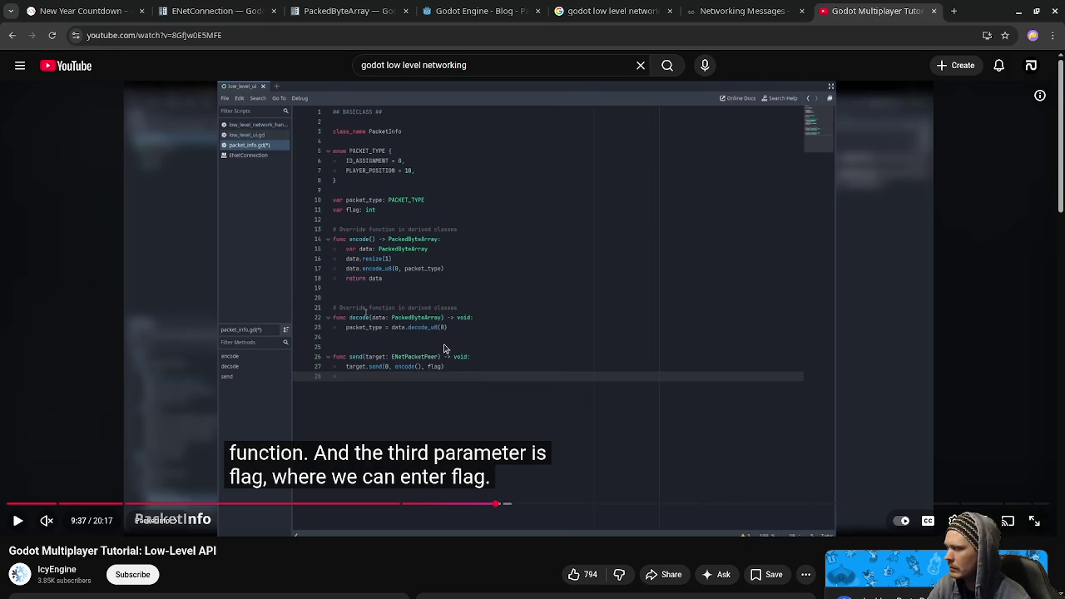
Resume the tutorial from 9:37, with a quick glance at the PackedByteArray docs
left_click(422, 278)
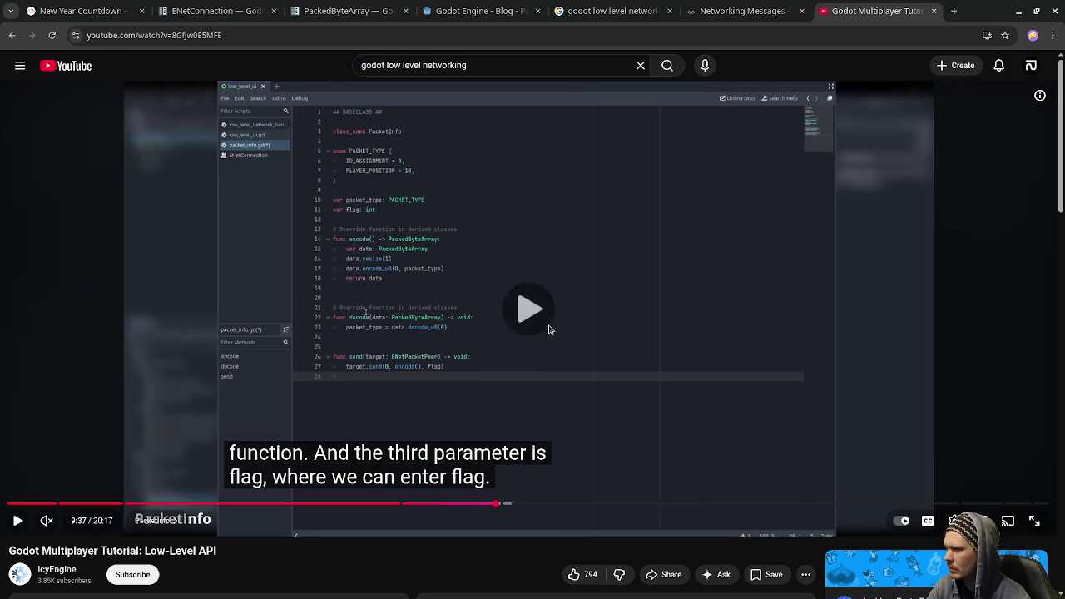
key("space")
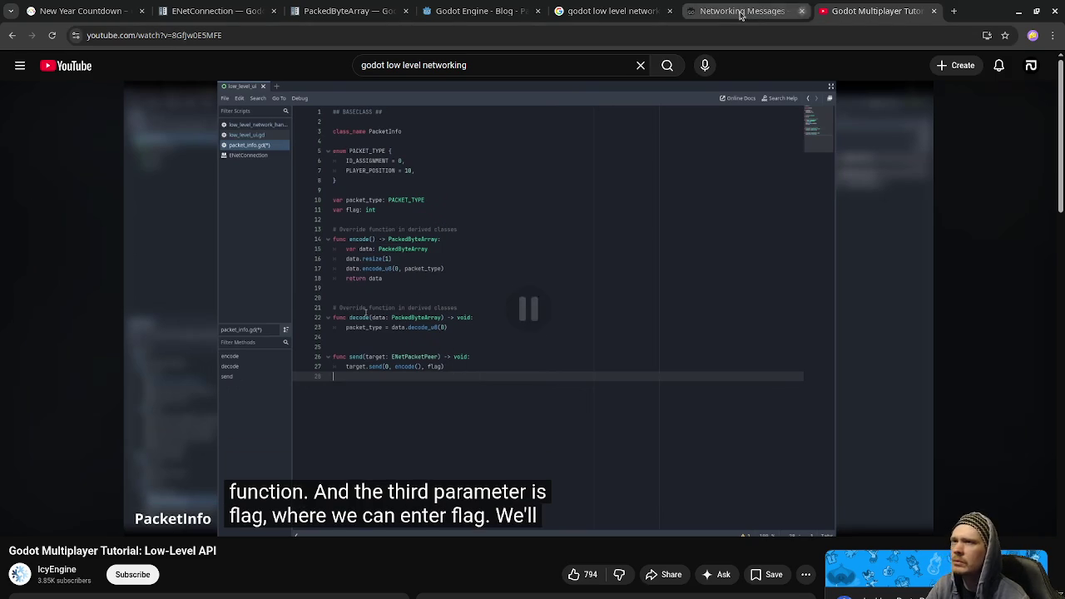
left_click(350, 12)
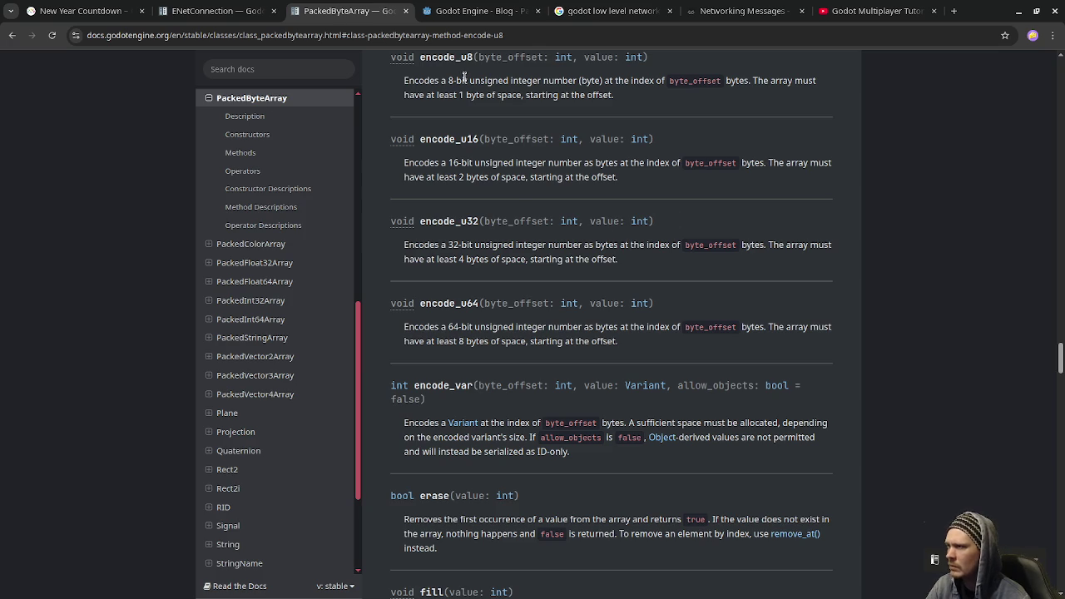
left_click(857, 12)
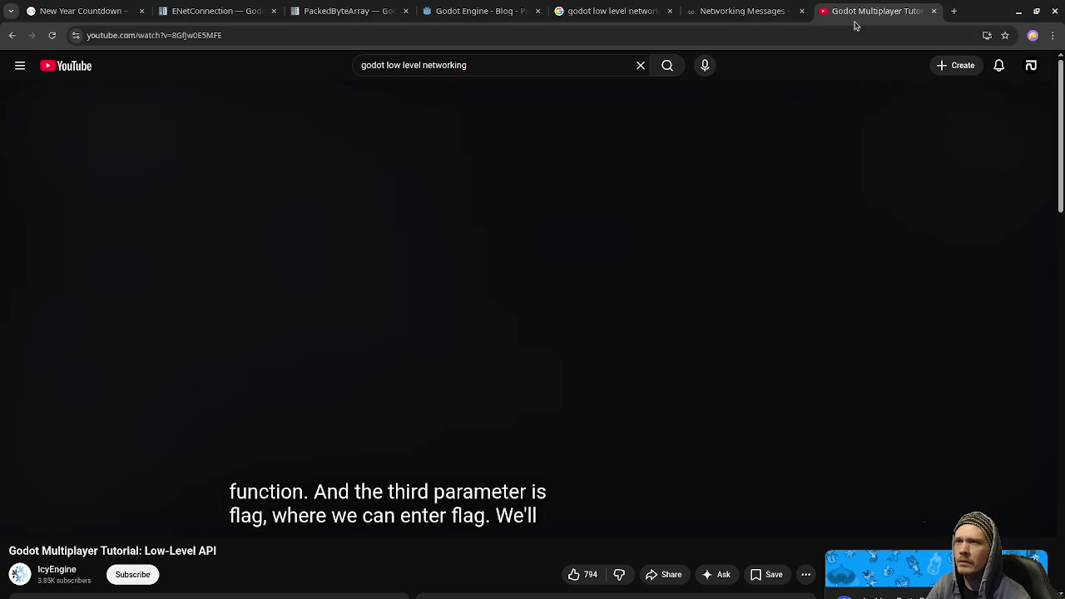
left_click(500, 280)
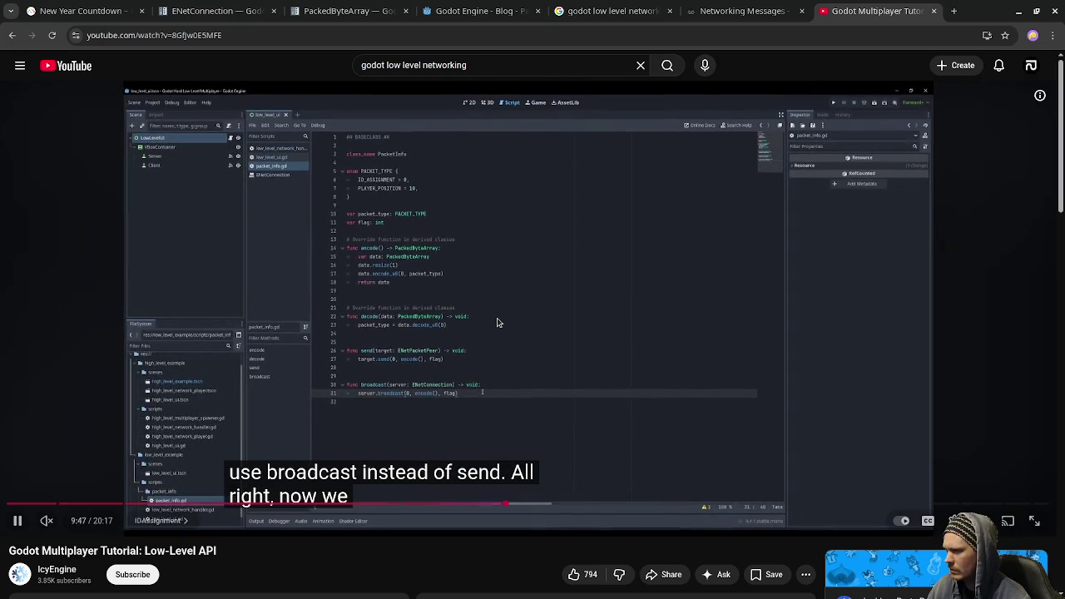
left_click(497, 322)
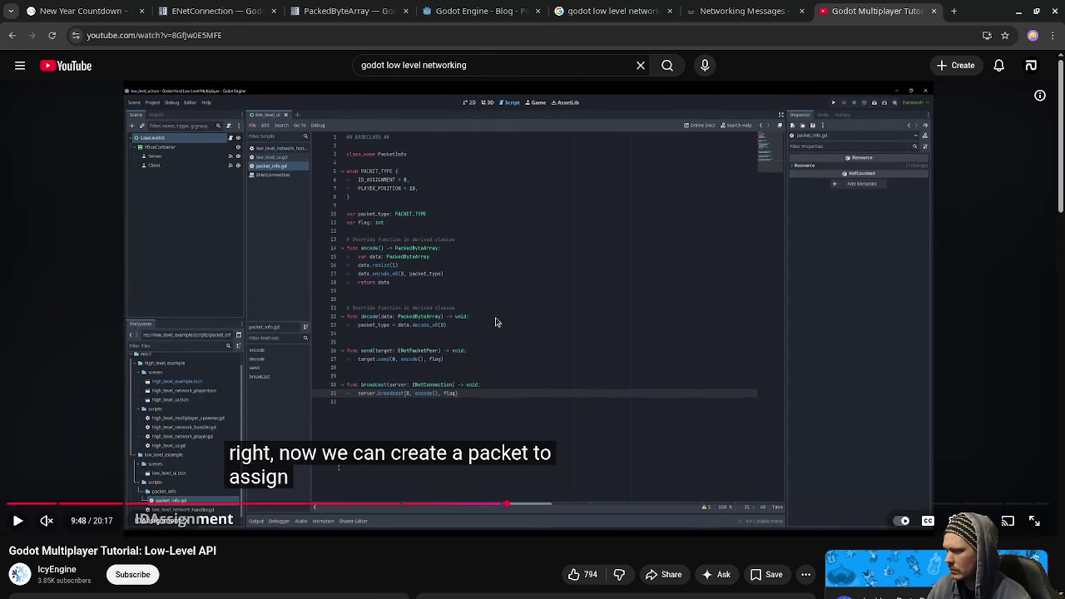
left_click(496, 322)
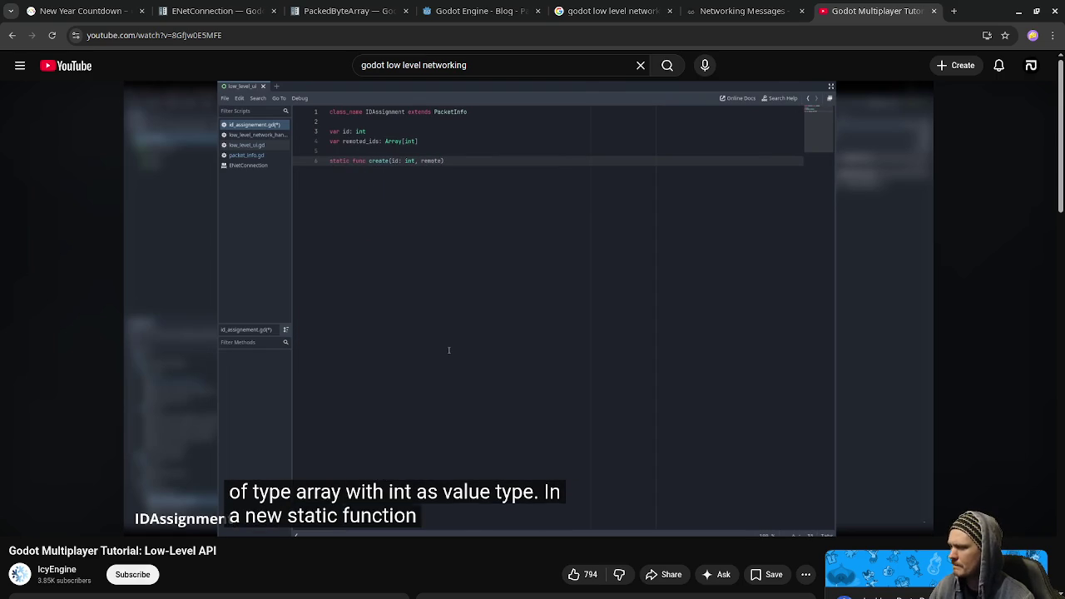
Play the tutorial at 2x speed and pause on IDAssignment's finished create() at 10:36
mouse_move(526, 307)
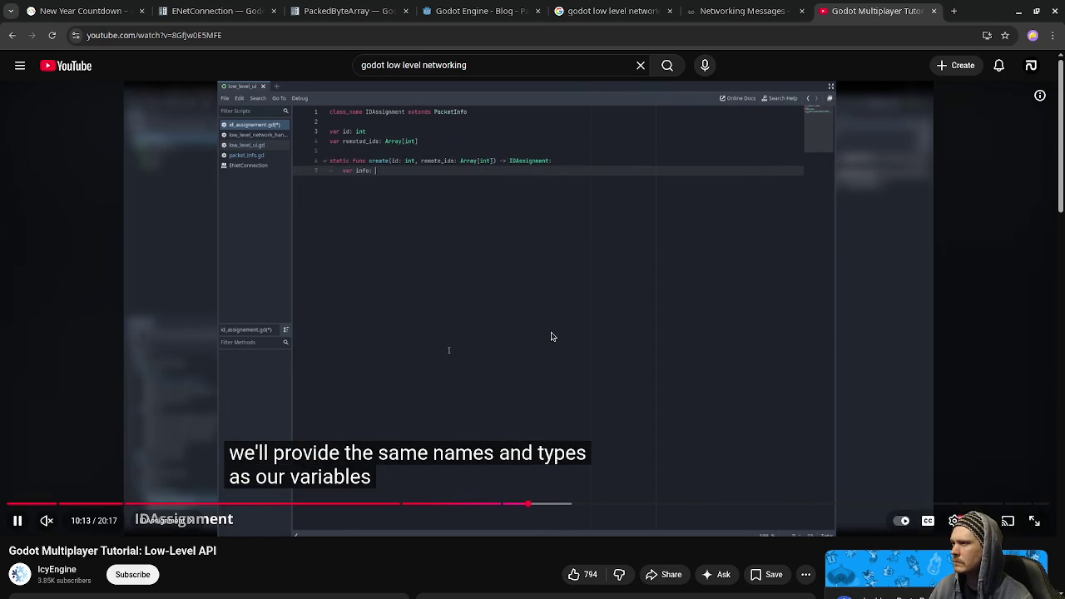
left_click_drag(547, 337, 547, 337)
left_click_drag(448, 350, 443, 206)
left_click(443, 205)
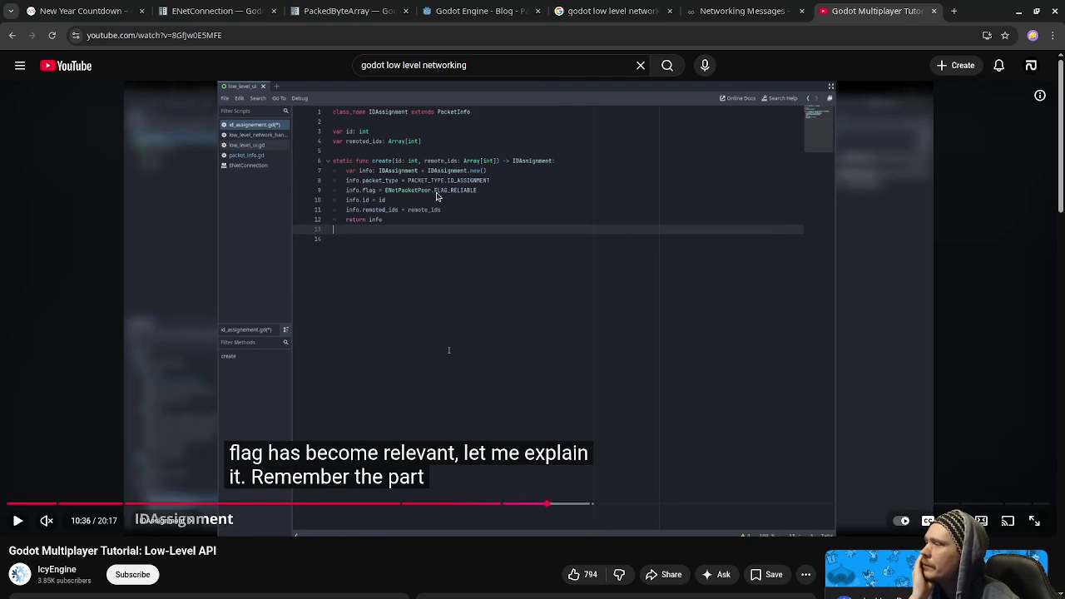
Search the docs for 'enetpacketpeer' and open the ENetPacketPeer class reference
left_click(340, 11)
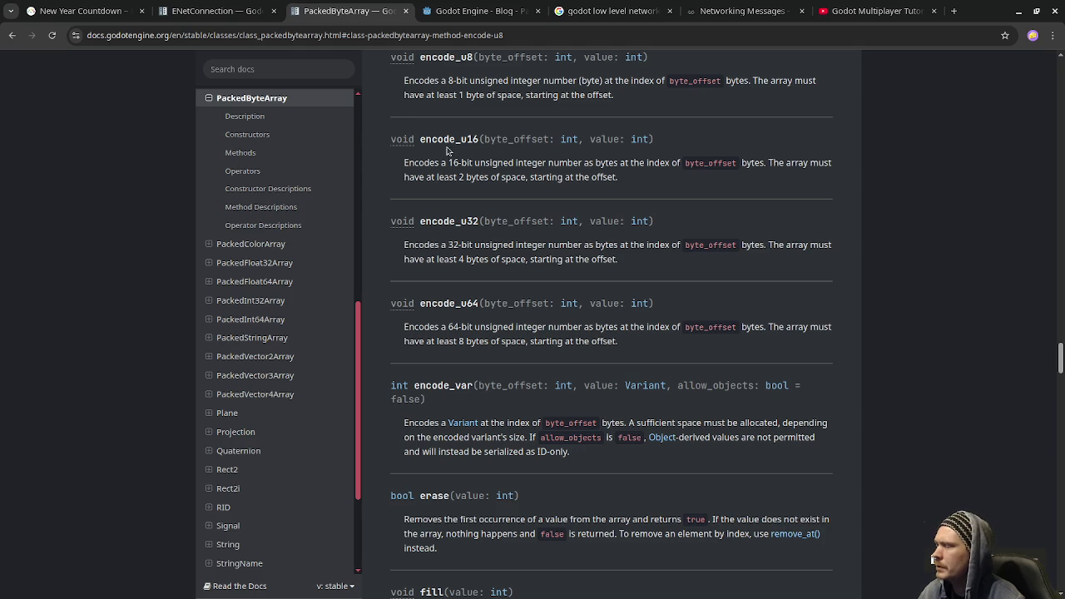
left_click(263, 71)
type("enetpacketpeer")
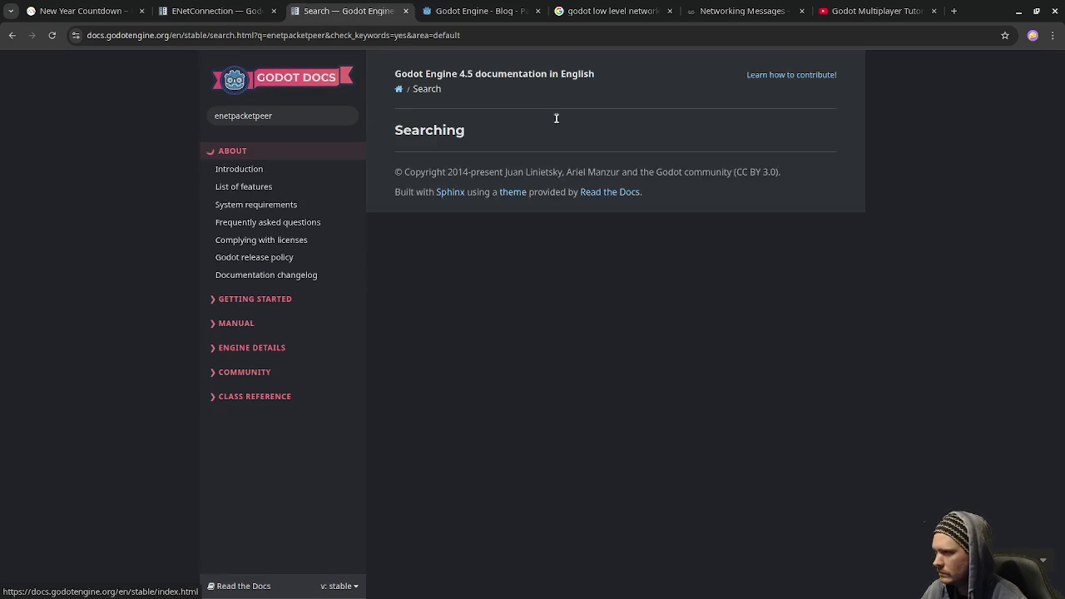
left_click(458, 197)
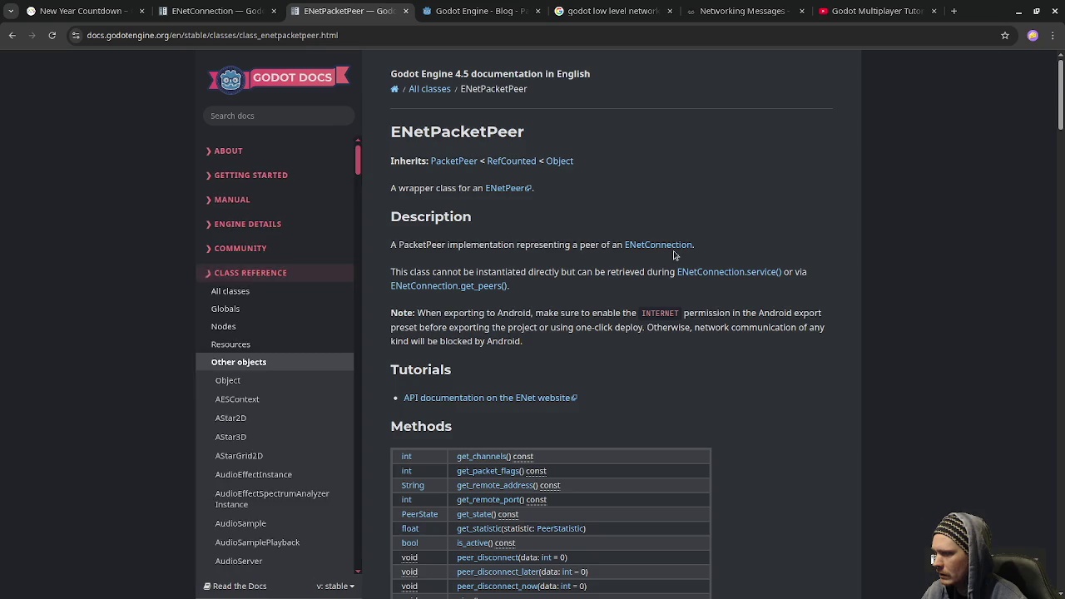
Check the ENetPacketPeer FLAG_RELIABLE and FLAG_UNSEQUENCED constants, then resume the tutorial
scroll(634, 301, "down", 10)
scroll(632, 301, "down", 1)
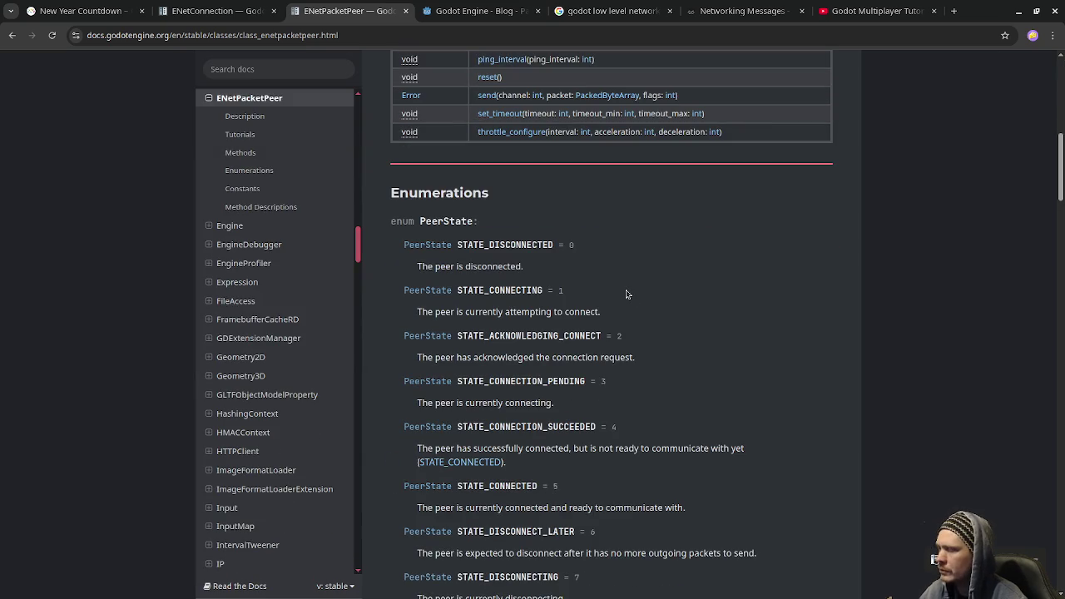
scroll(628, 294, "down", 5)
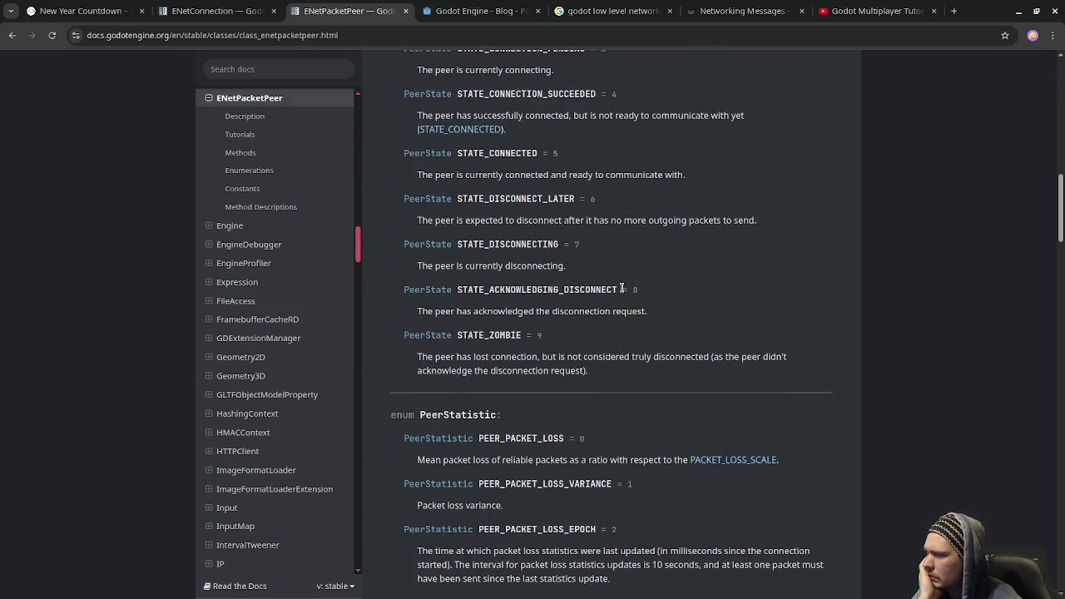
scroll(470, 302, "down", 3)
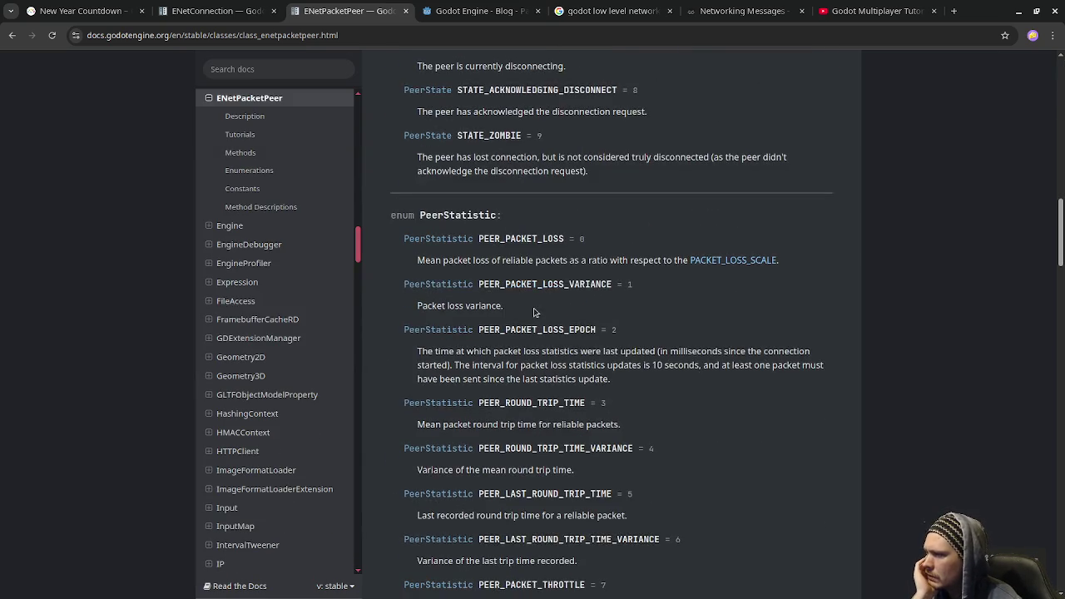
scroll(554, 291, "down", 5)
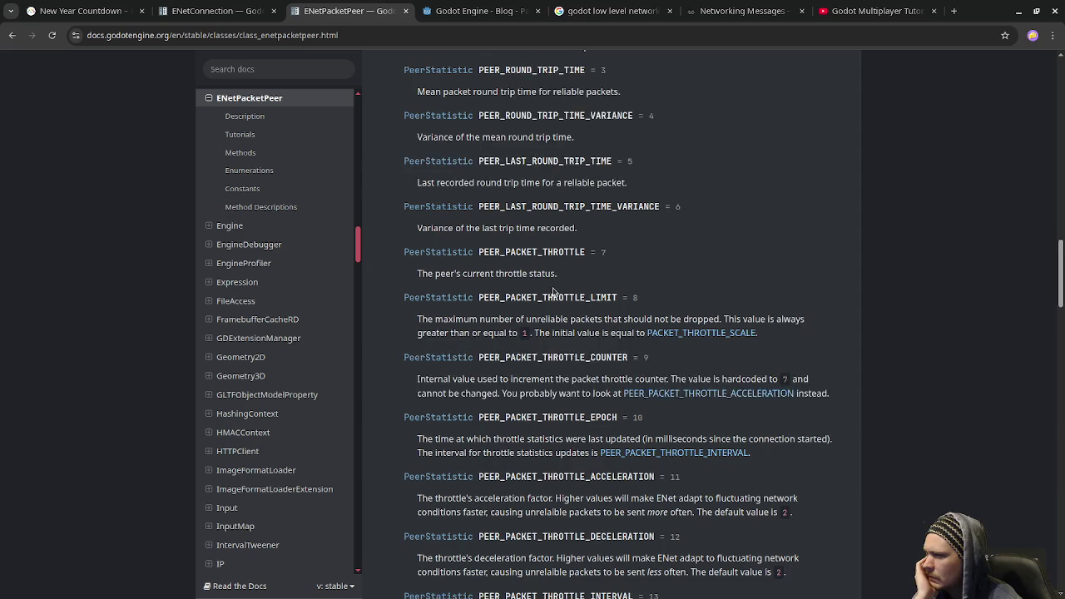
scroll(553, 290, "down", 2)
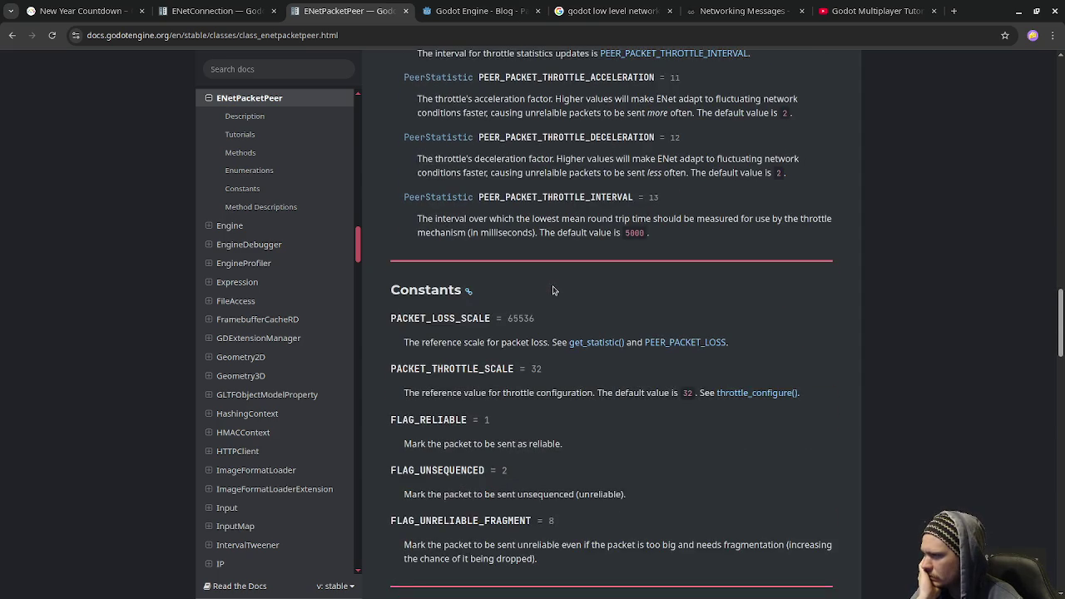
scroll(553, 290, "up", 2)
scroll(553, 290, "up", 8)
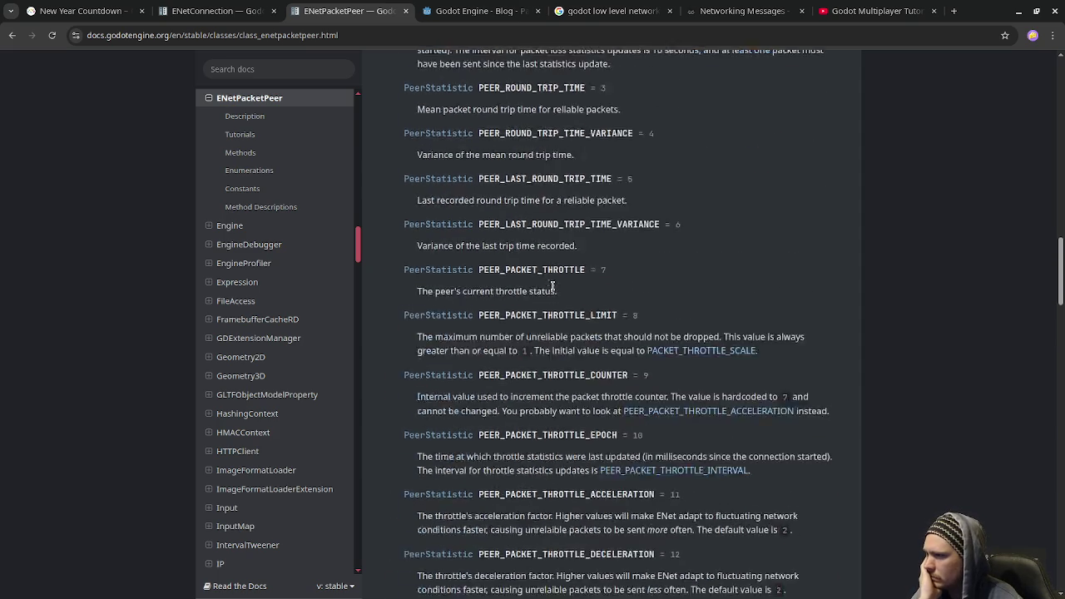
scroll(553, 287, "up", 4)
scroll(555, 291, "down", 10)
scroll(556, 294, "down", 10)
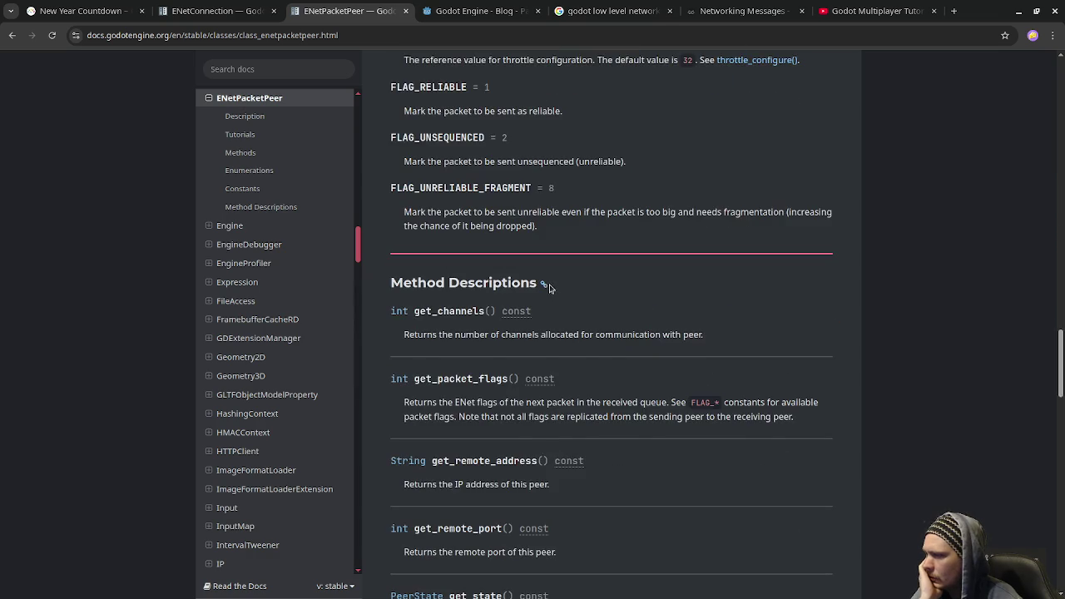
scroll(551, 287, "down", 5)
scroll(558, 288, "up", 6)
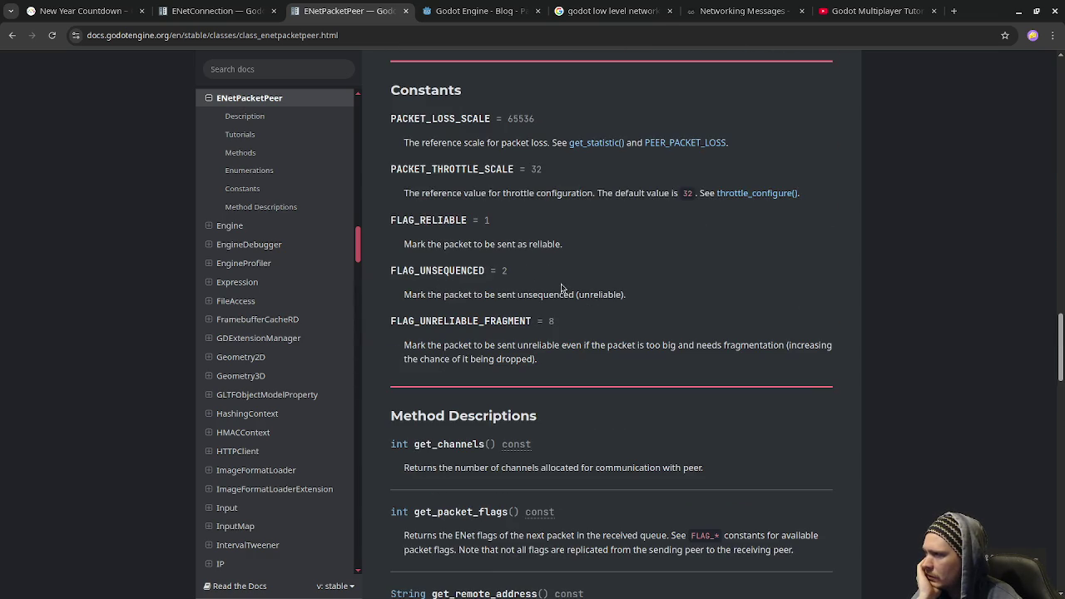
scroll(501, 156, "up", 1)
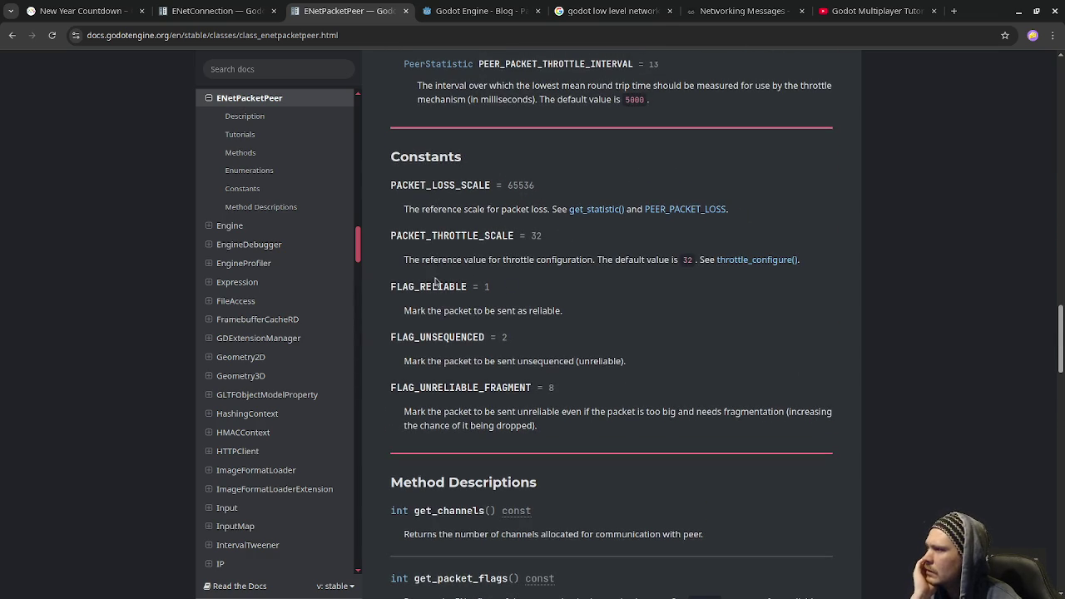
double_click(446, 337)
double_click(463, 388)
double_click(455, 340)
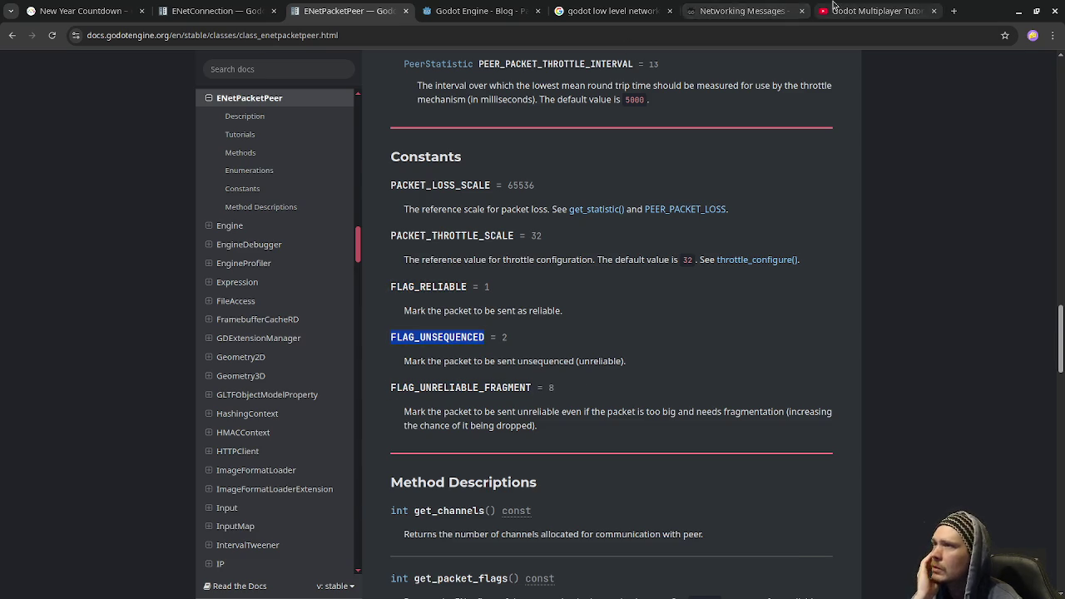
left_click(878, 11)
left_click(516, 320)
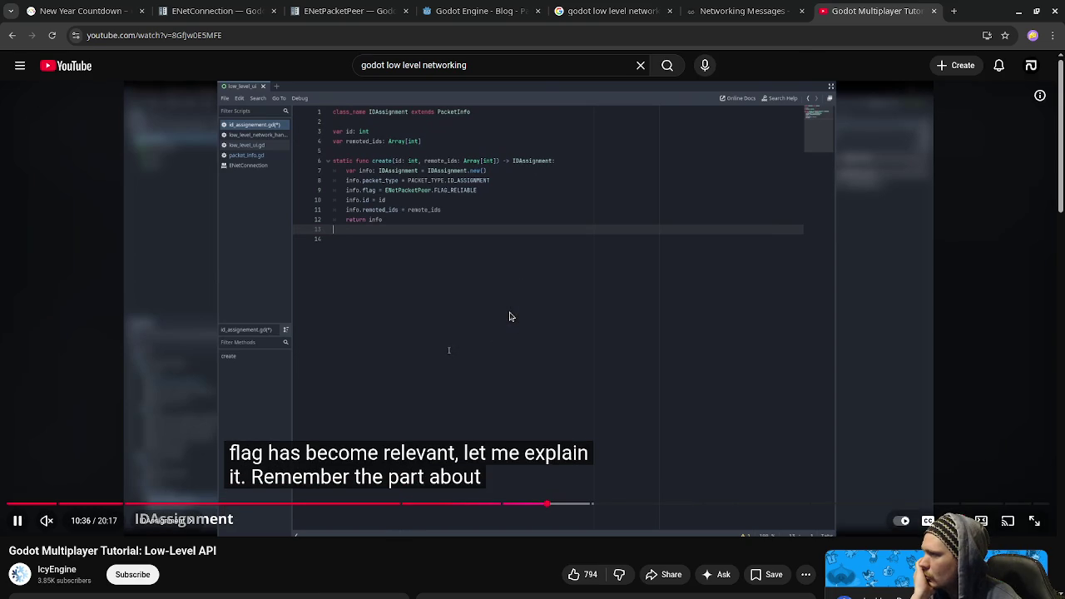
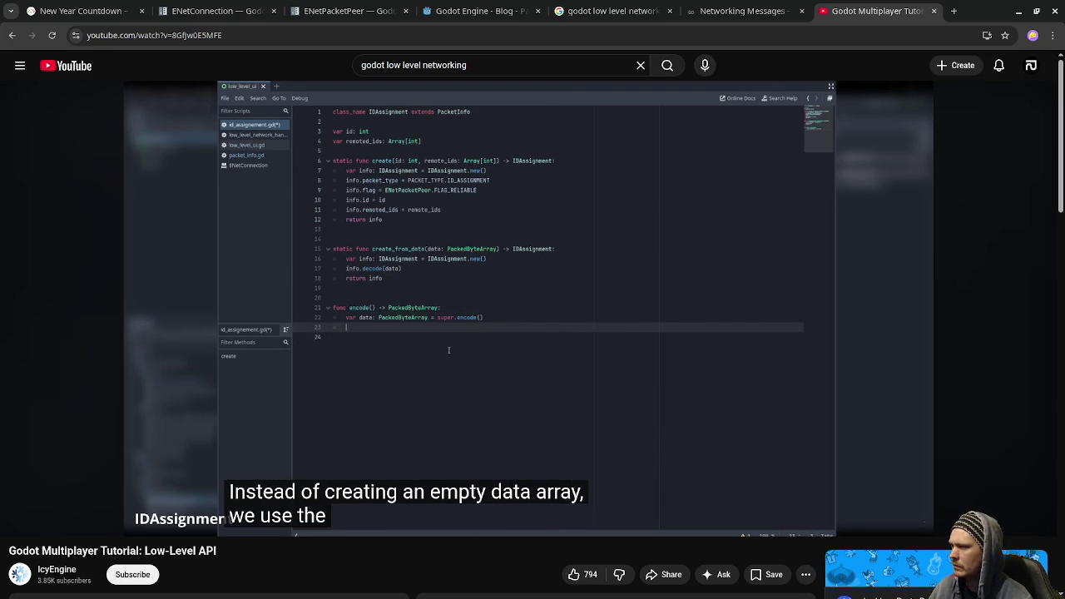
Play the tutorial at 2x, pause it at 11:31, then rewind five seconds
mouse_move(478, 388)
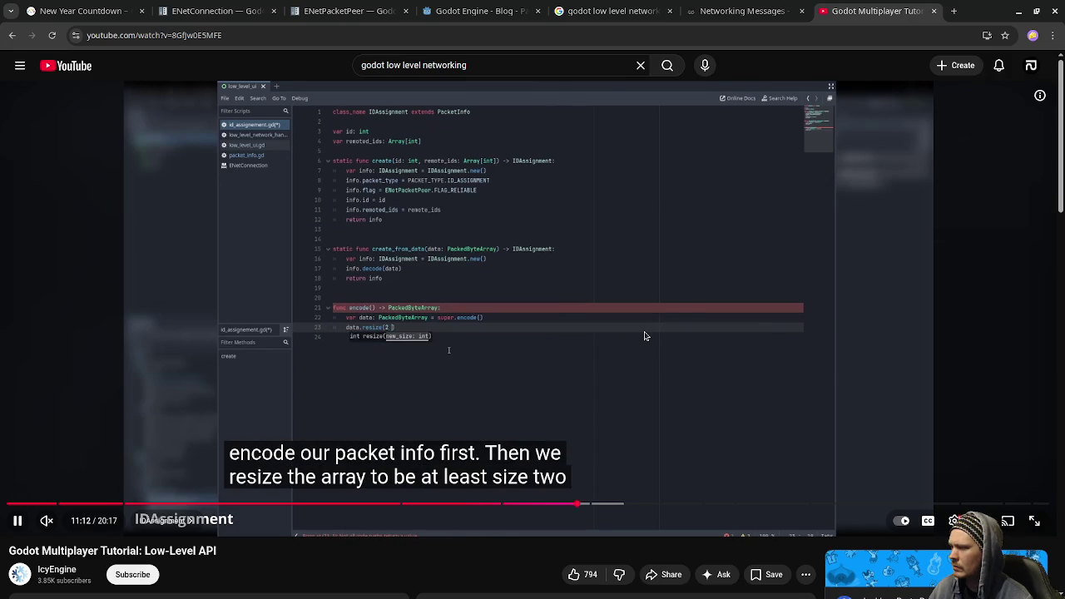
left_click_drag(644, 334, 604, 357)
left_click(529, 391)
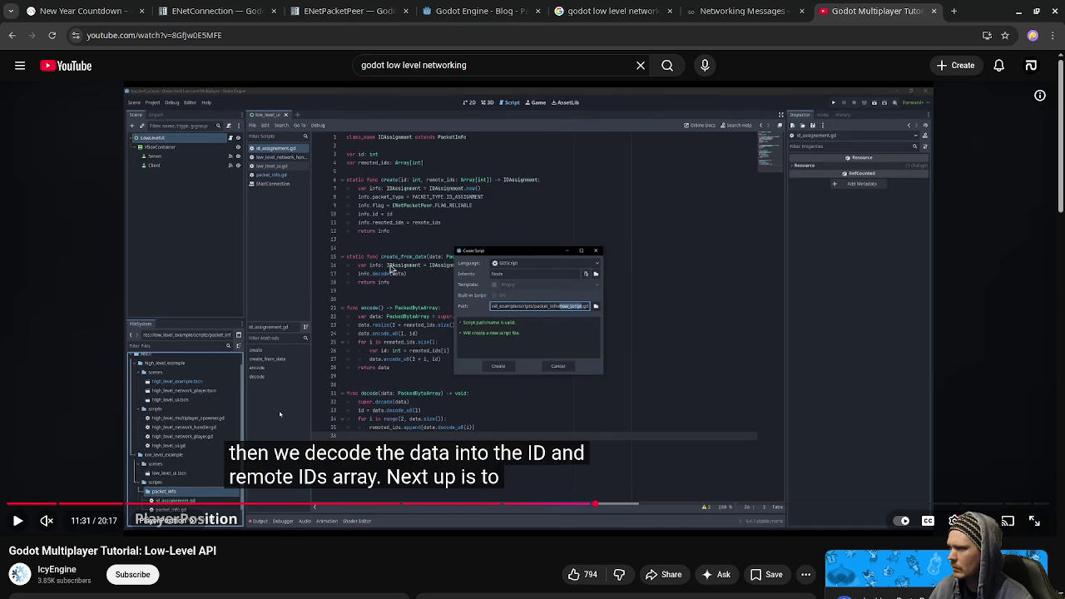
key("Left")
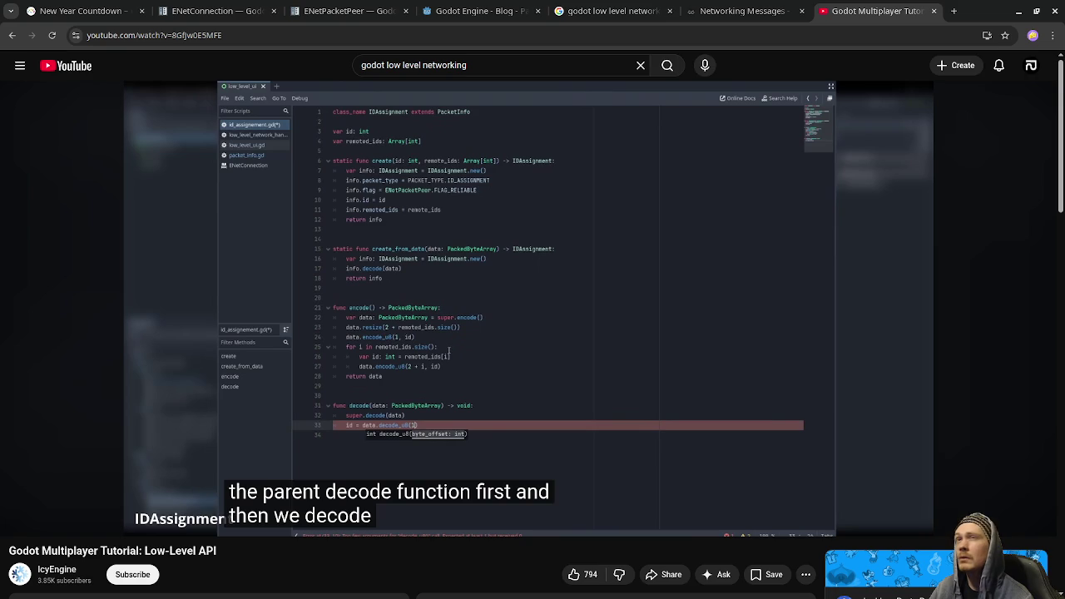
Pause the tutorial at 11:26 on the IDAssignment decode function
left_click(542, 363)
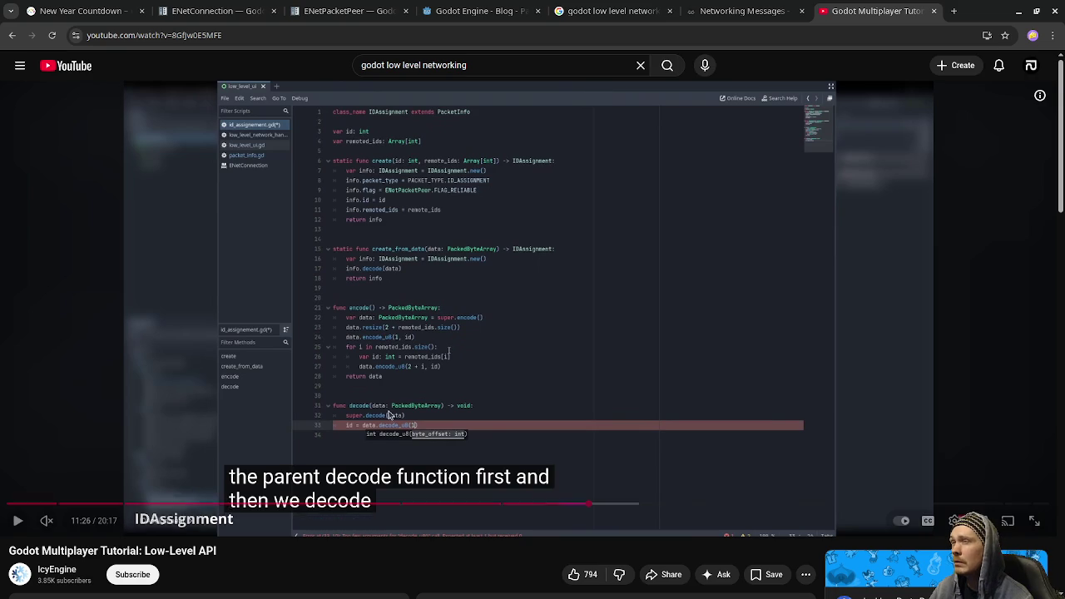
Resume the tutorial and let playback run into the 30-second sponsored ad
left_click(497, 409)
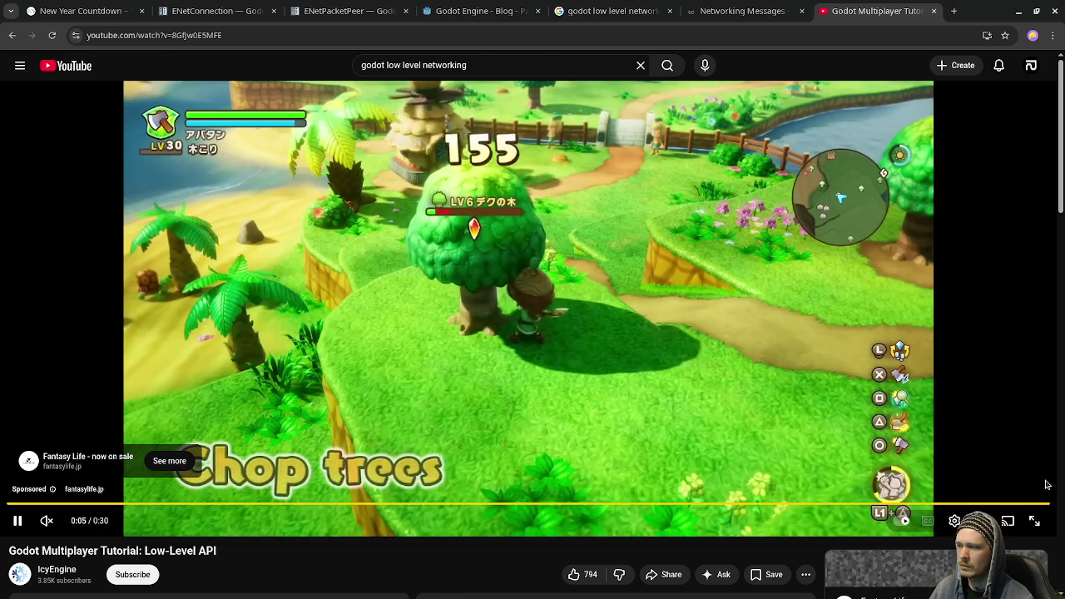
Skip the ad, jump to about 12:19, pause at 12:21, then play at 2x
left_click(1010, 488)
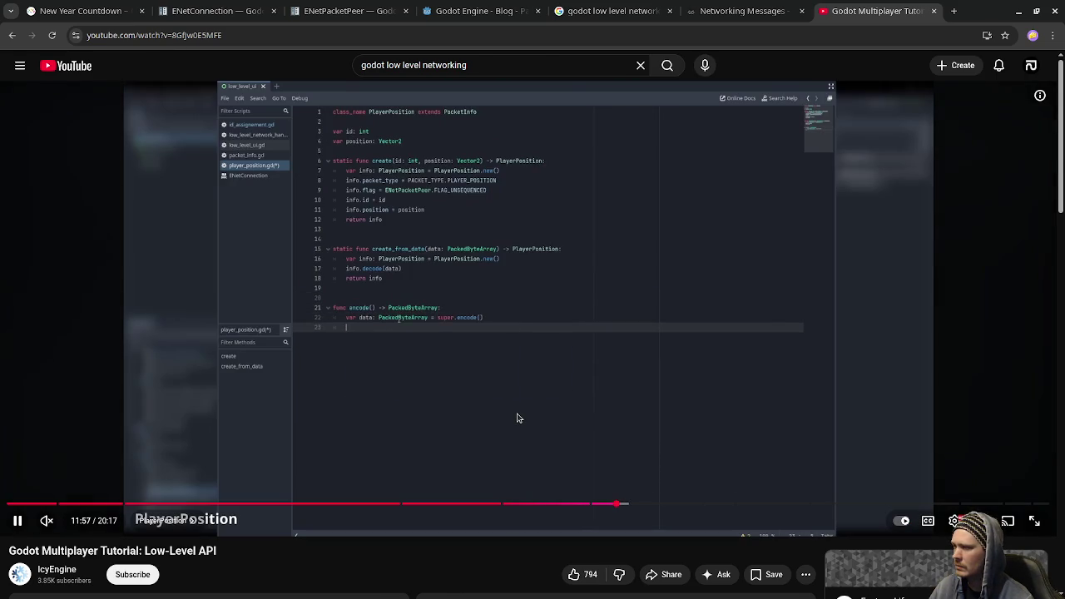
left_click(643, 502)
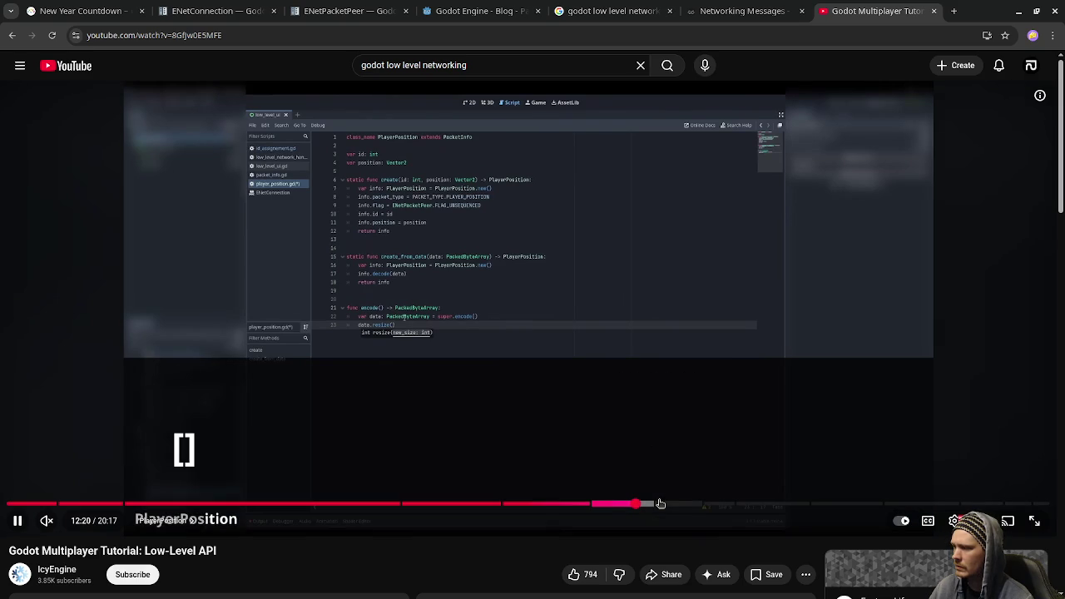
left_click(584, 426)
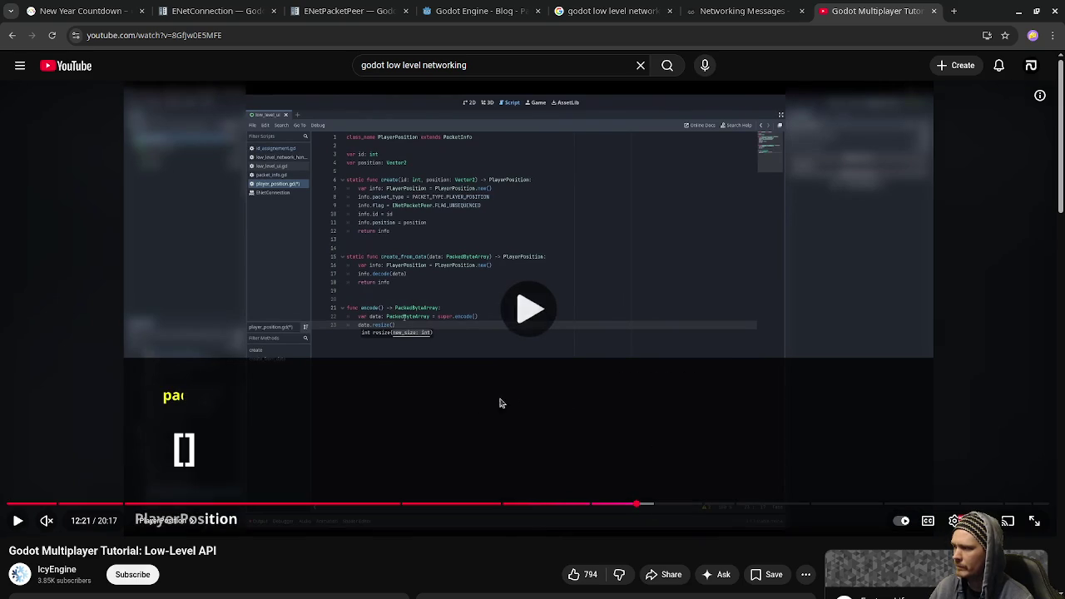
left_click_drag(544, 413, 545, 414)
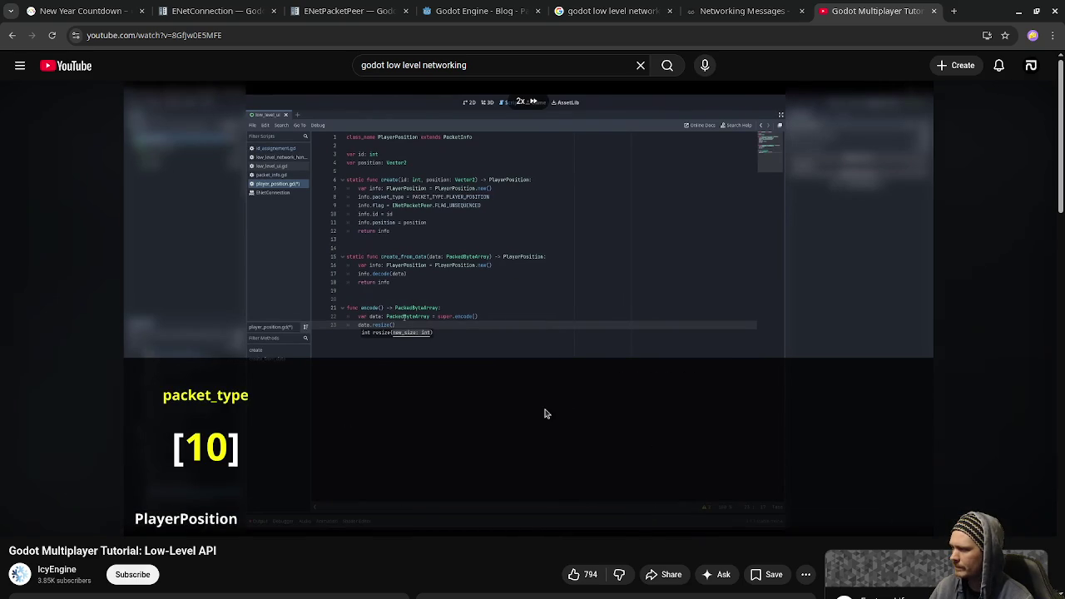